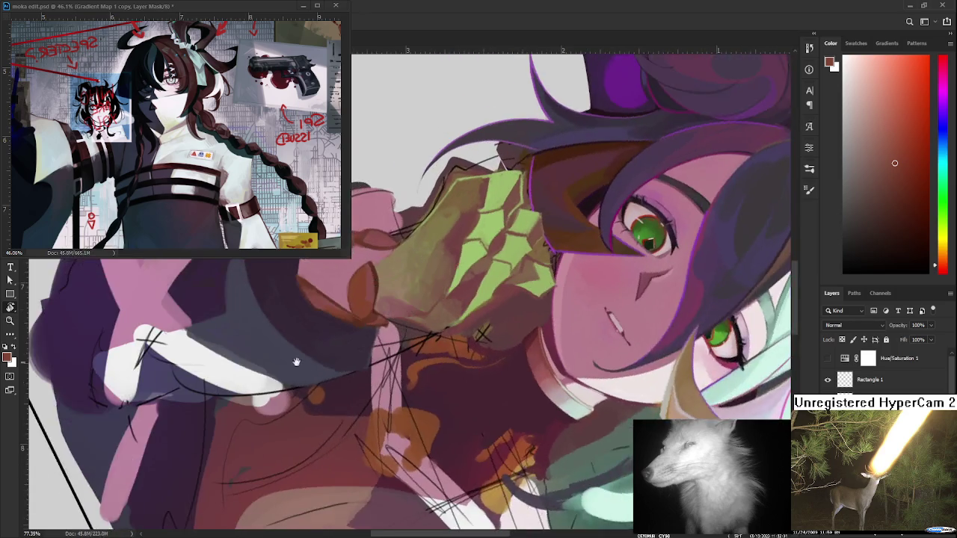
# - Rotate toward the hand, sample the braid's brown and darken its left edge
pyautogui.moveTo(404, 383); pyautogui.dragTo(309, 441)
pyautogui.keyDown('alt'); pyautogui.click(320, 398); pyautogui.keyUp('alt')
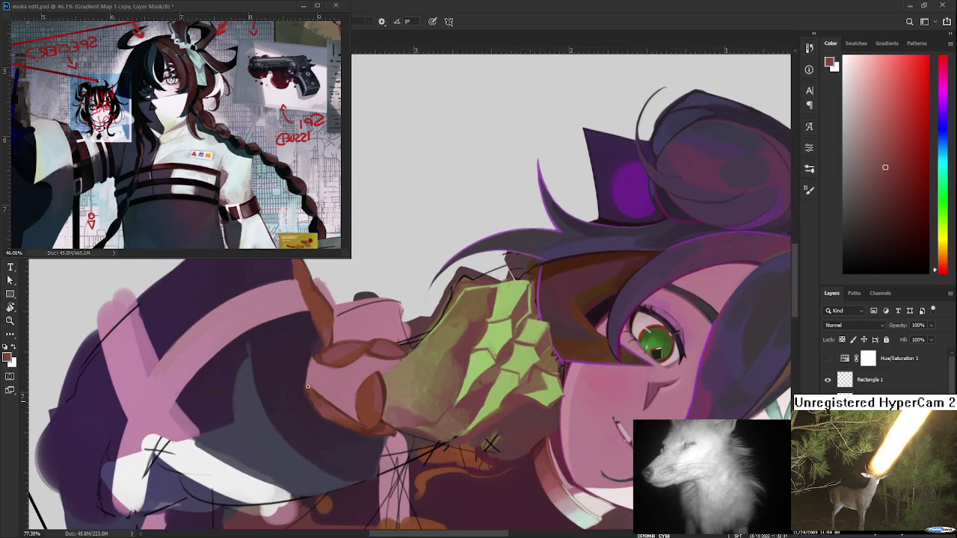
pyautogui.keyDown('alt'); pyautogui.click(320, 396); pyautogui.keyUp('alt')
pyautogui.moveTo(315, 366); pyautogui.dragTo(318, 397)
# - Shade the braid's left edge with dark reddish-brown, then zoom out and straighten the view
pyautogui.keyDown('alt'); pyautogui.click(309, 356); pyautogui.keyUp('alt')
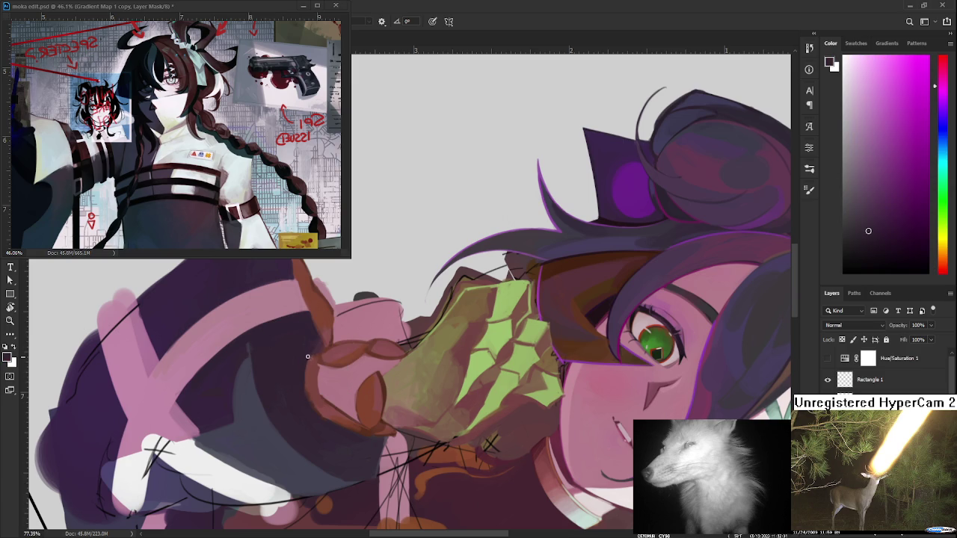
pyautogui.keyDown('alt'); pyautogui.click(313, 374); pyautogui.keyUp('alt')
pyautogui.keyDown('alt'); pyautogui.click(319, 370); pyautogui.keyUp('alt')
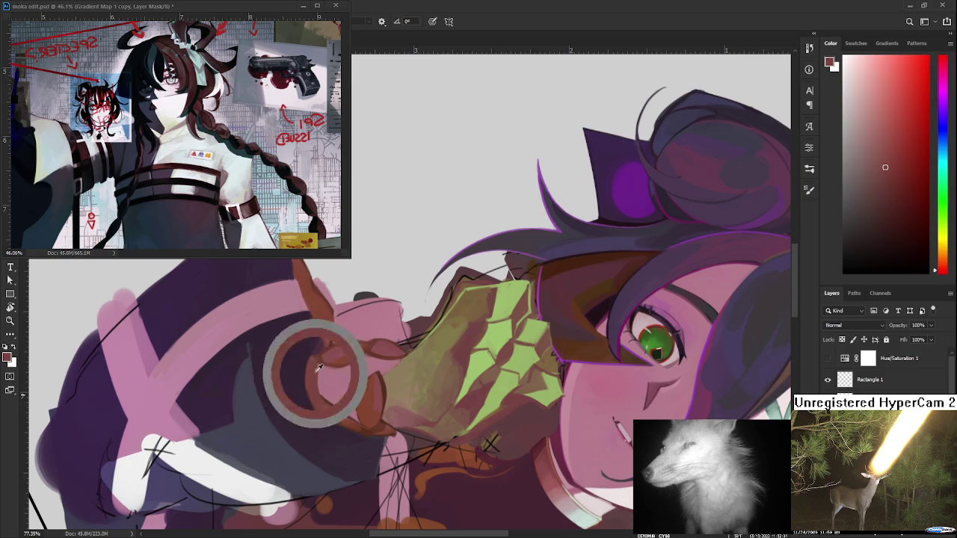
pyautogui.keyDown('alt'); pyautogui.click(322, 362); pyautogui.keyUp('alt')
pyautogui.moveTo(320, 360); pyautogui.dragTo(325, 390)
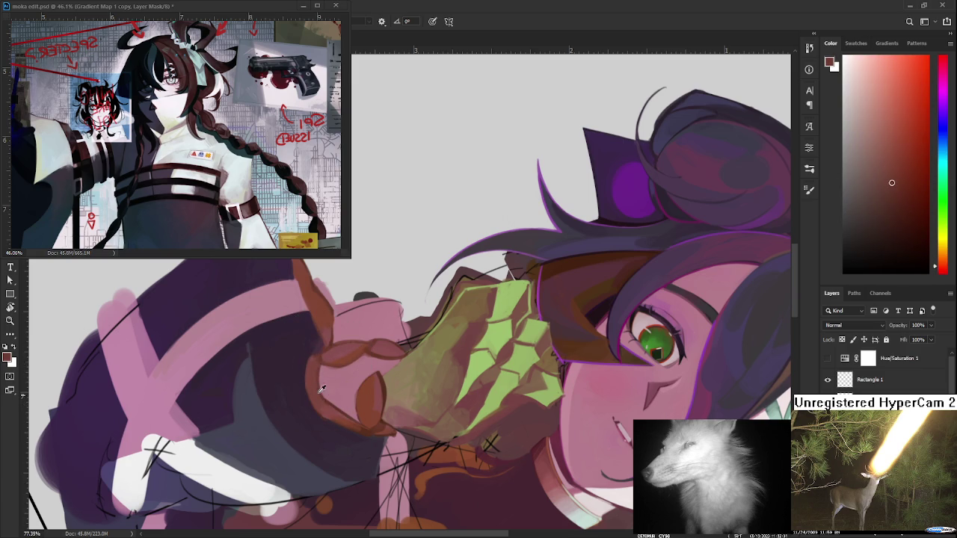
pyautogui.keyDown('alt'); pyautogui.click(317, 371); pyautogui.keyUp('alt')
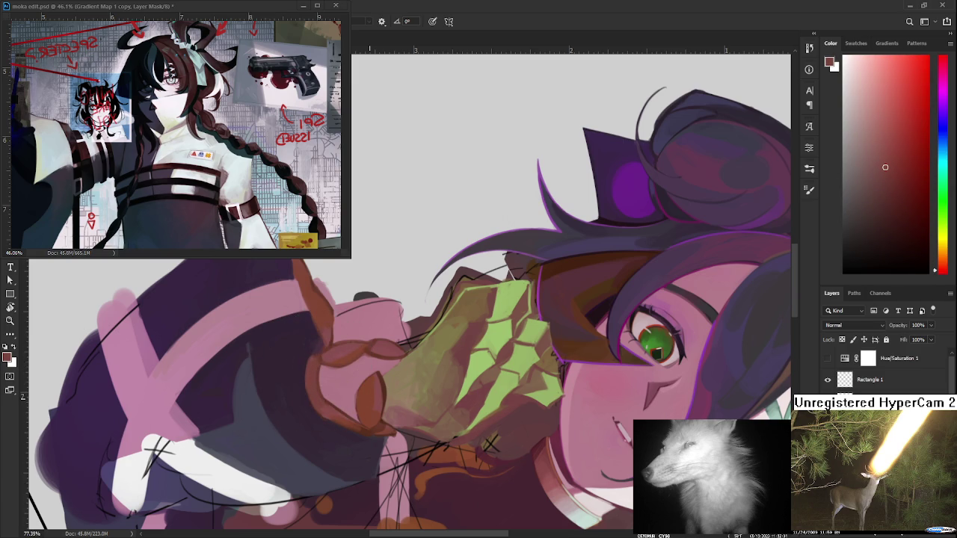
pyautogui.scroll(-3, 411, 292)
pyautogui.moveTo(523, 336); pyautogui.dragTo(489, 364)
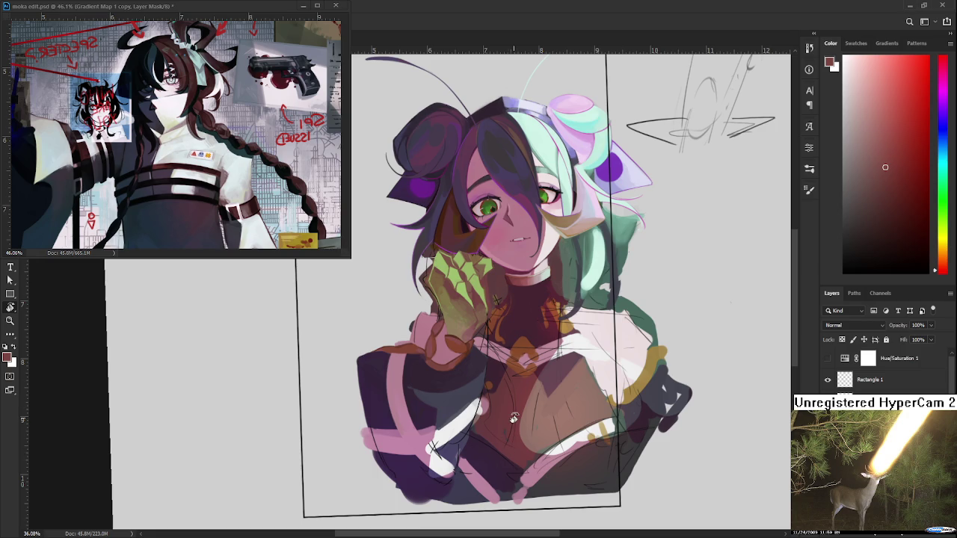
# - Tilt the view about 30 degrees and pick dark purple and blue-violet shading colours
pyautogui.scroll(1, 522, 384)
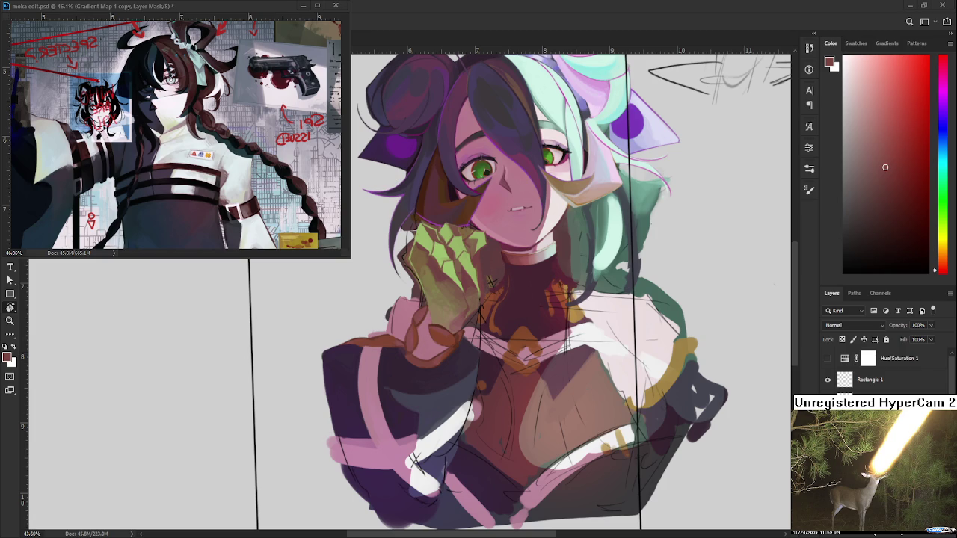
pyautogui.moveTo(430, 413); pyautogui.dragTo(326, 368)
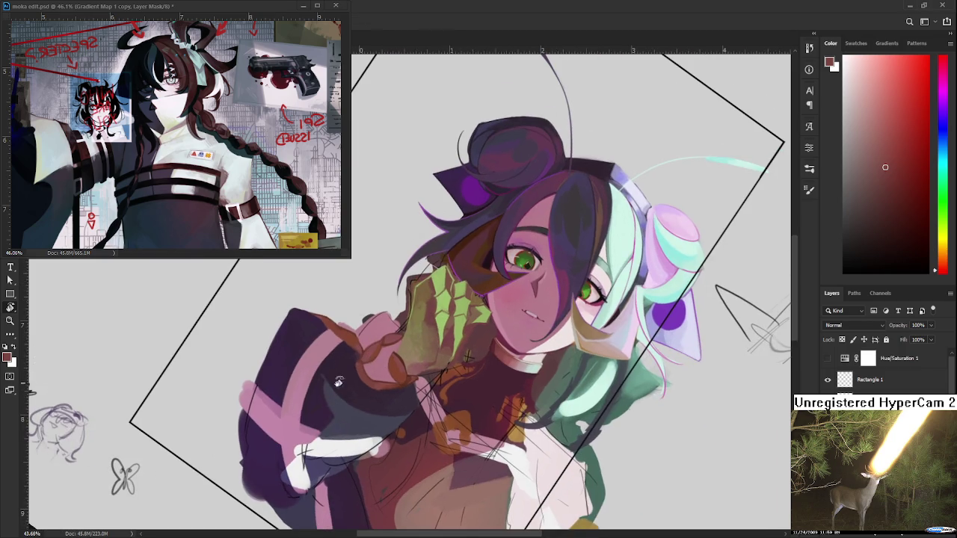
pyautogui.keyDown('alt'); pyautogui.click(327, 363); pyautogui.keyUp('alt')
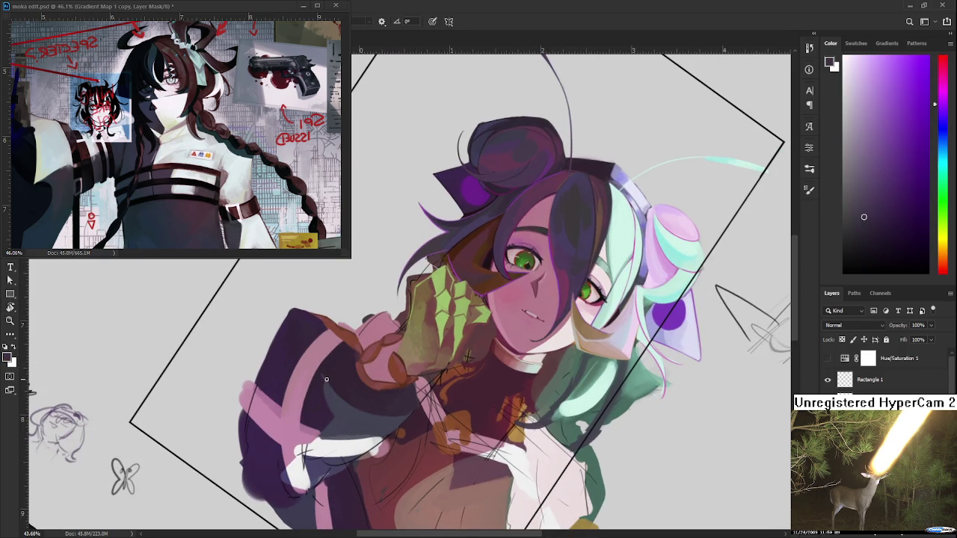
pyautogui.keyDown('alt'); pyautogui.click(325, 372); pyautogui.keyUp('alt')
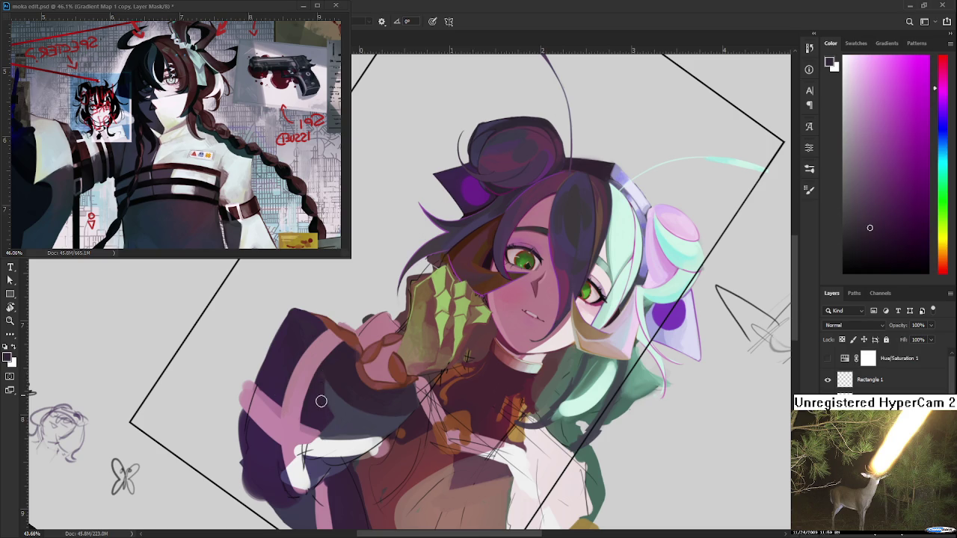
pyautogui.keyDown('alt'); pyautogui.click(340, 406); pyautogui.keyUp('alt')
pyautogui.keyDown('alt'); pyautogui.click(334, 402); pyautogui.keyUp('alt')
pyautogui.keyDown('alt'); pyautogui.click(337, 405); pyautogui.keyUp('alt')
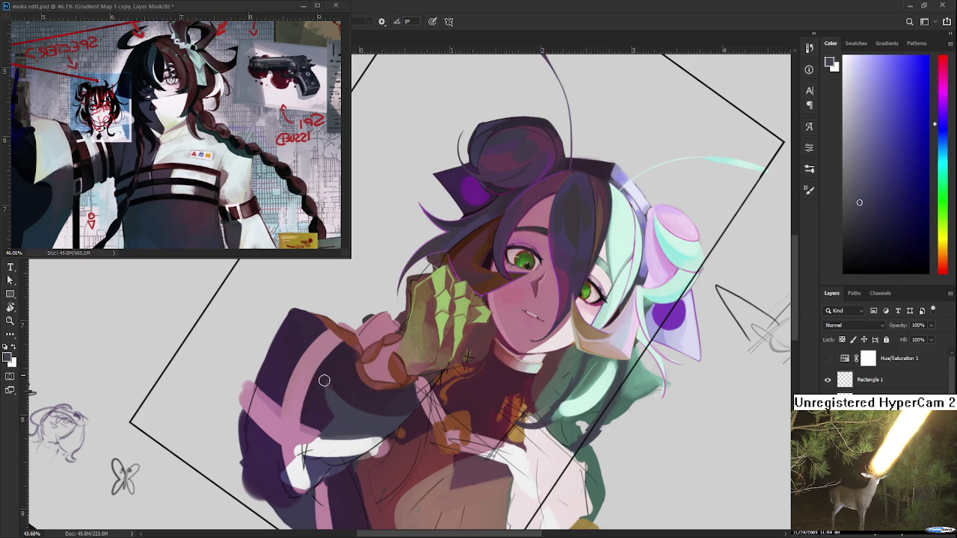
pyautogui.keyDown('alt'); pyautogui.click(334, 397); pyautogui.keyUp('alt')
pyautogui.keyDown('alt'); pyautogui.click(338, 396); pyautogui.keyUp('alt')
# - Refine the magenta shading colour from the sleeve and apply purple shading
pyautogui.keyDown('alt'); pyautogui.click(334, 389); pyautogui.keyUp('alt')
pyautogui.keyDown('alt'); pyautogui.click(331, 388); pyautogui.keyUp('alt')
pyautogui.moveTo(331, 388); pyautogui.dragTo(326, 376)
pyautogui.keyDown('alt'); pyautogui.click(323, 383); pyautogui.keyUp('alt')
pyautogui.keyDown('alt'); pyautogui.click(324, 384); pyautogui.keyUp('alt')
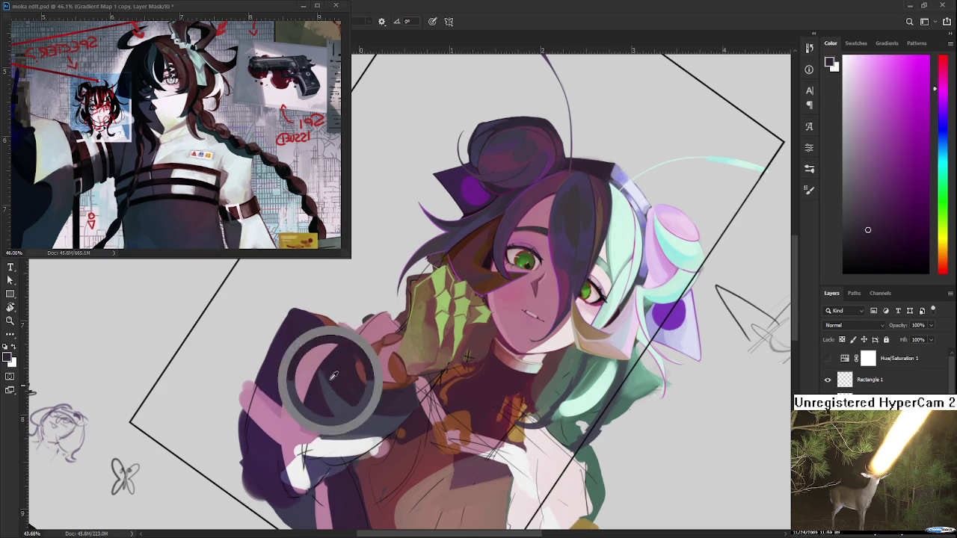
pyautogui.keyDown('alt'); pyautogui.click(325, 374); pyautogui.keyUp('alt')
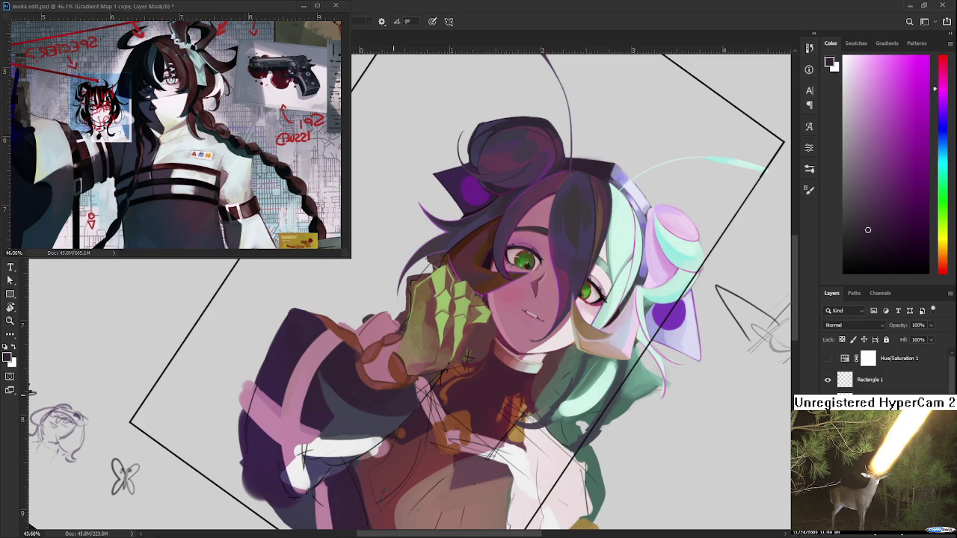
pyautogui.scroll(-2, 407, 393)
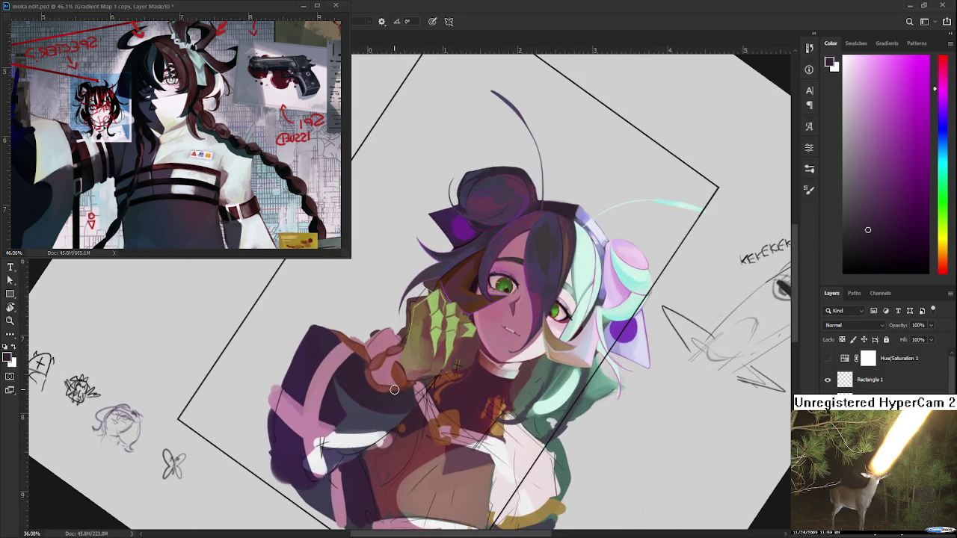
# - Rotate and rezoom the view, then sample the sleeve's pink and white stripe colours
pyautogui.press('r')
pyautogui.moveTo(394, 389)
pyautogui.mouseDown()
pyautogui.moveTo(494, 399)
pyautogui.moveTo(374, 342)
pyautogui.moveTo(469, 307)
pyautogui.mouseUp()
pyautogui.scroll(2, 374, 342)
pyautogui.scroll(3, 374, 342)
pyautogui.keyDown('alt'); pyautogui.click(299, 359); pyautogui.keyUp('alt')
pyautogui.keyDown('alt'); pyautogui.click(284, 368); pyautogui.keyUp('alt')
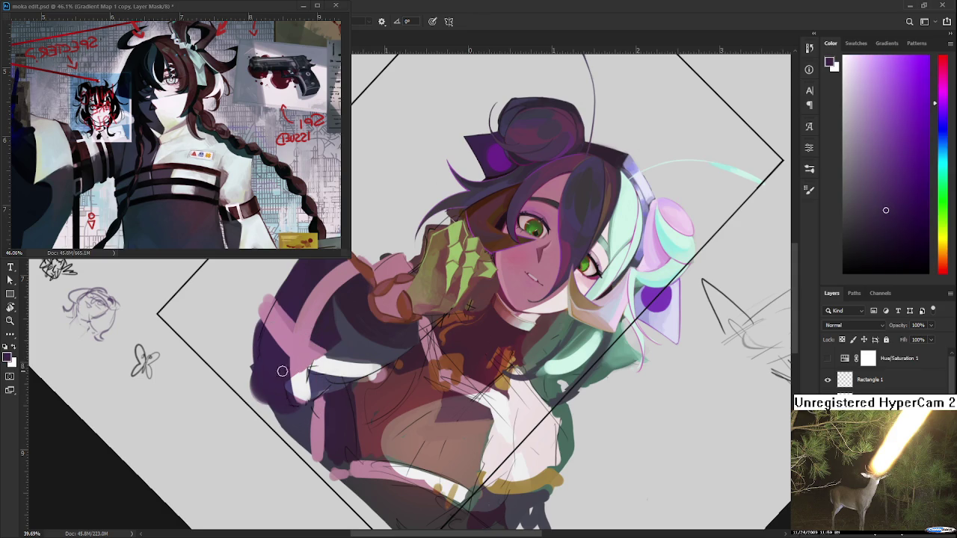
pyautogui.keyDown('alt'); pyautogui.click(303, 375); pyautogui.keyUp('alt')
pyautogui.keyDown('alt'); pyautogui.click(299, 358); pyautogui.keyUp('alt')
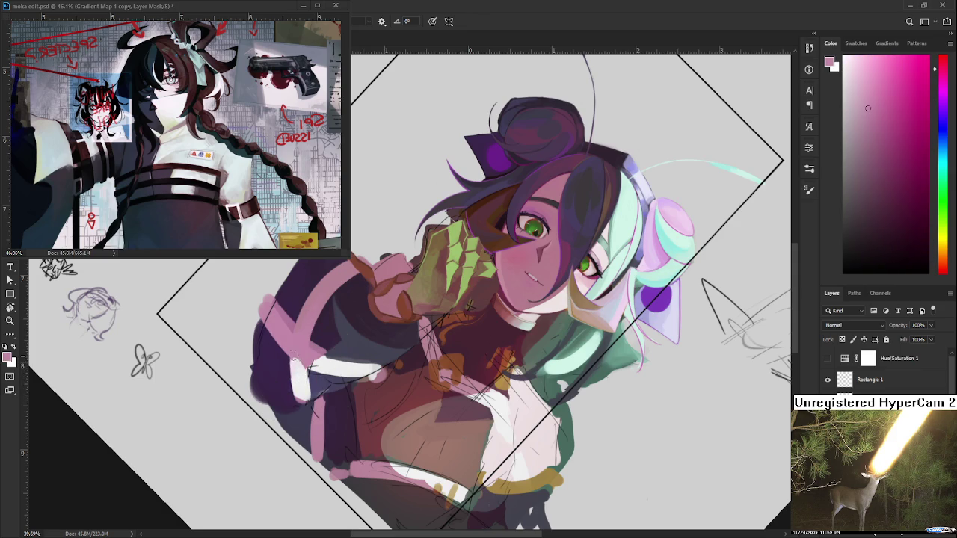
pyautogui.keyDown('alt'); pyautogui.click(329, 358); pyautogui.keyUp('alt')
pyautogui.keyDown('alt'); pyautogui.click(326, 357); pyautogui.keyUp('alt')
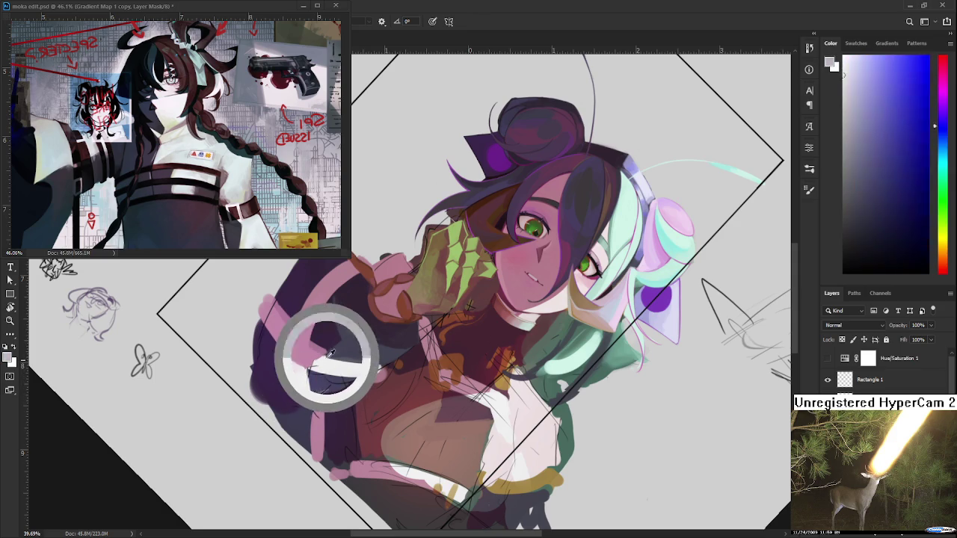
# - Repaint the sleeve's pink and white stripe bands using resampled colours
pyautogui.keyDown('alt'); pyautogui.click(318, 352); pyautogui.keyUp('alt')
pyautogui.keyDown('alt'); pyautogui.click(304, 353); pyautogui.keyUp('alt')
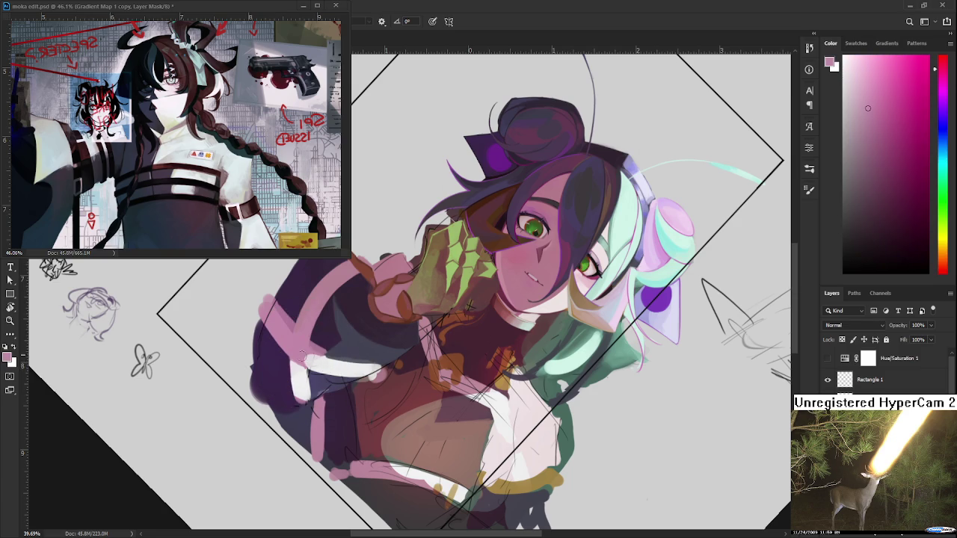
pyautogui.keyDown('alt'); pyautogui.click(324, 362); pyautogui.keyUp('alt')
pyautogui.keyDown('alt'); pyautogui.click(325, 358); pyautogui.keyUp('alt')
pyautogui.keyDown('alt'); pyautogui.click(318, 355); pyautogui.keyUp('alt')
pyautogui.keyDown('alt'); pyautogui.click(322, 361); pyautogui.keyUp('alt')
pyautogui.keyDown('alt'); pyautogui.click(330, 352); pyautogui.keyUp('alt')
pyautogui.press('r')
pyautogui.moveTo(412, 357)
pyautogui.mouseDown()
pyautogui.moveTo(329, 447)
pyautogui.moveTo(493, 310)
pyautogui.mouseUp()
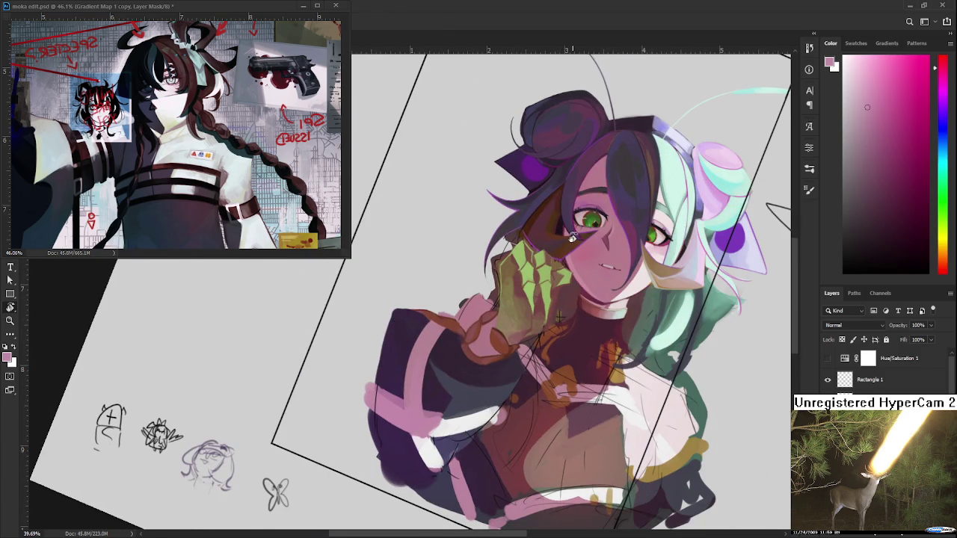
pyautogui.scroll(-1, 572, 237)
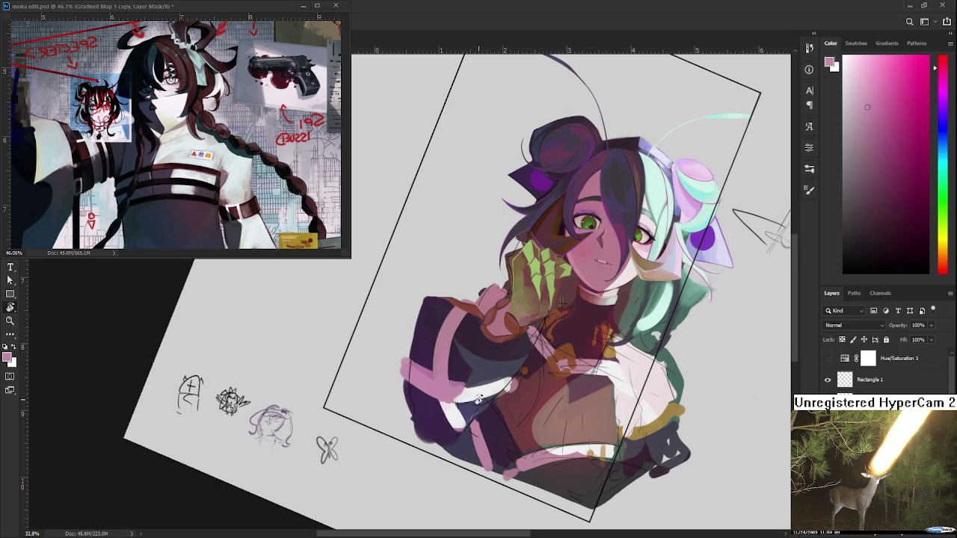
pyautogui.scroll(1, 471, 385)
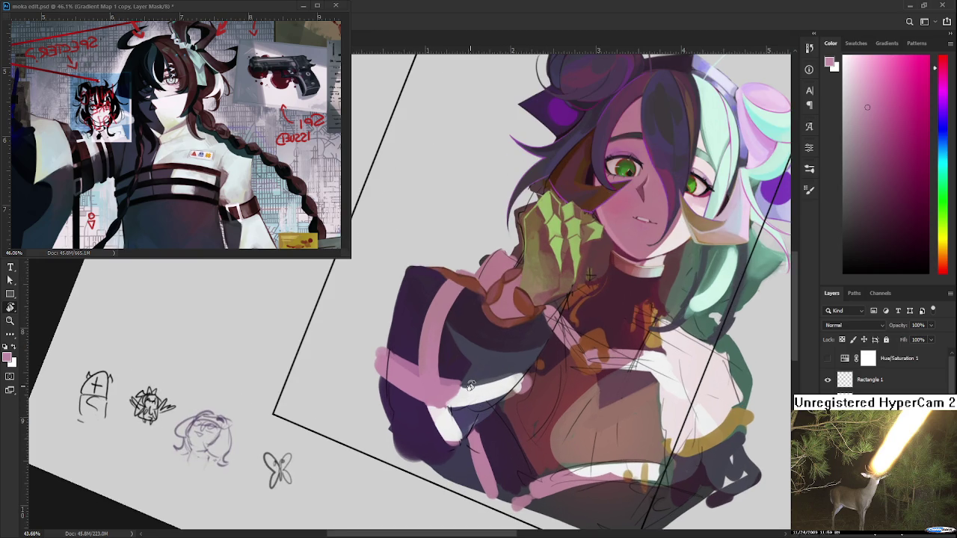
pyautogui.moveTo(471, 385); pyautogui.dragTo(438, 362)
pyautogui.press('x')
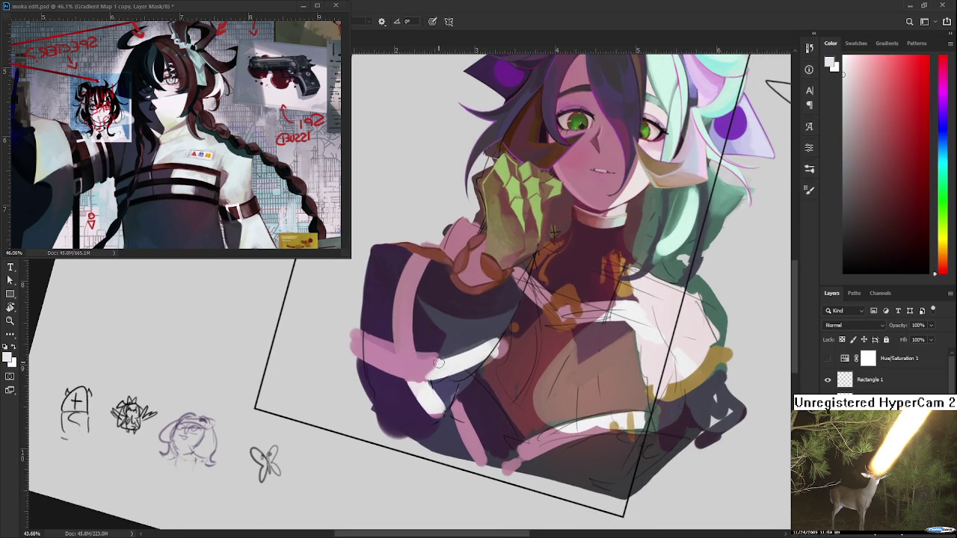
pyautogui.keyDown('alt'); pyautogui.click(433, 367); pyautogui.keyUp('alt')
pyautogui.keyDown('alt'); pyautogui.click(431, 366); pyautogui.keyUp('alt')
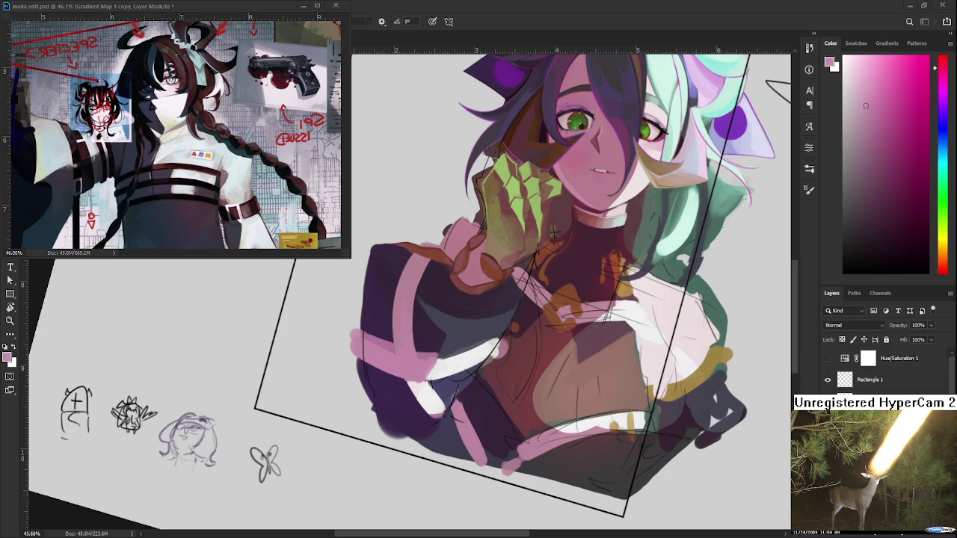
pyautogui.moveTo(459, 320); pyautogui.dragTo(459, 330)
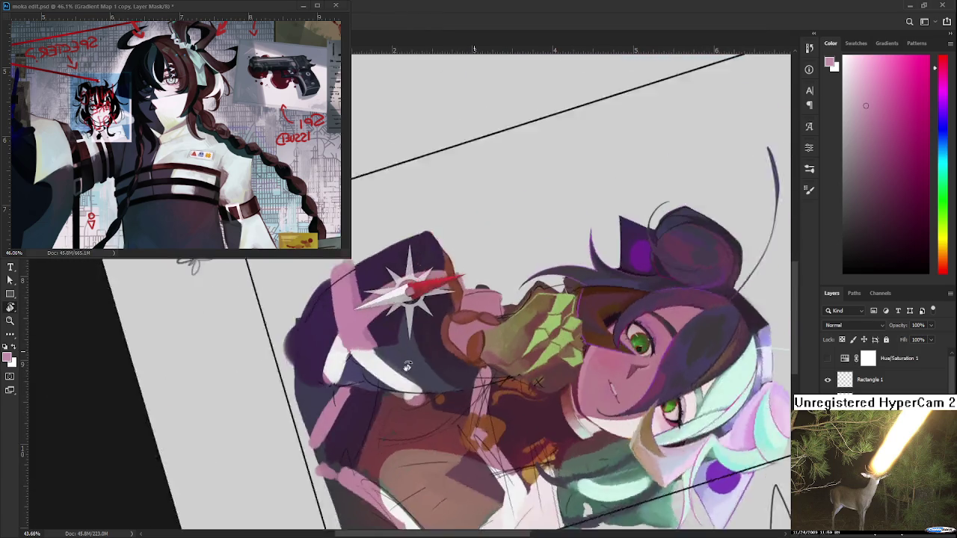
pyautogui.moveTo(479, 347); pyautogui.dragTo(356, 343)
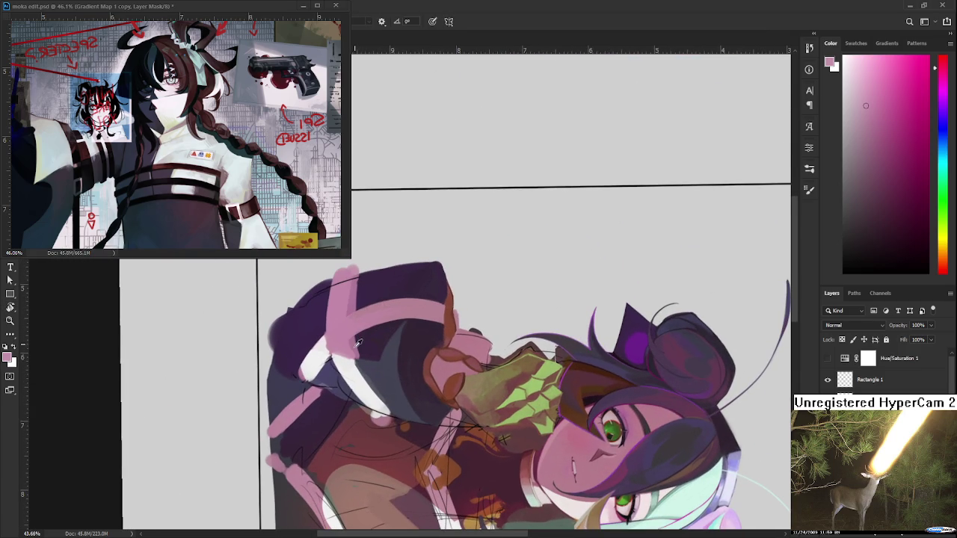
# - Add dark purple marks on the sleeve's pink band and darken the jacket shading
pyautogui.keyDown('alt'); pyautogui.click(348, 335); pyautogui.keyUp('alt')
pyautogui.keyDown('alt'); pyautogui.click(360, 341); pyautogui.keyUp('alt')
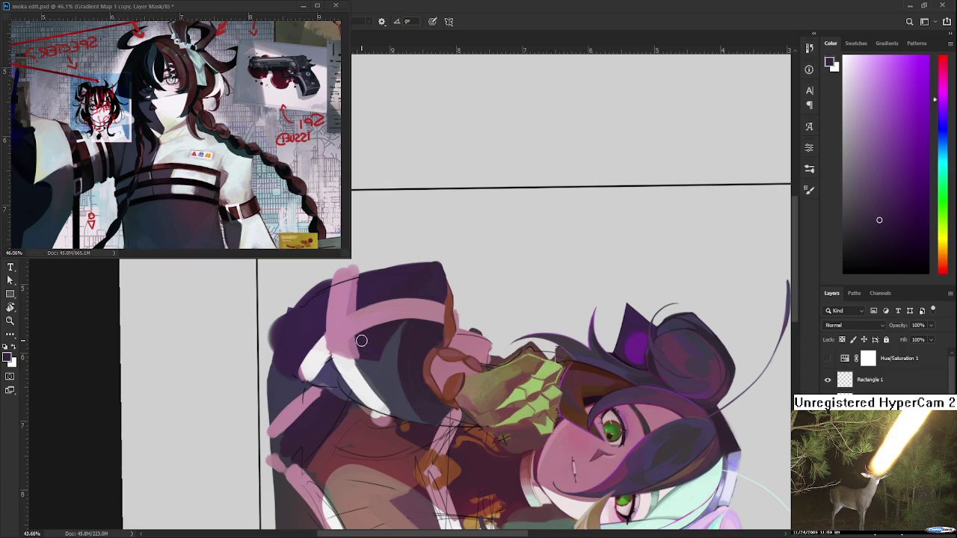
pyautogui.moveTo(387, 326); pyautogui.dragTo(389, 314)
pyautogui.moveTo(391, 346); pyautogui.dragTo(389, 371)
# - Sample white, blue-grey and pink jacket tones to compare them
pyautogui.keyDown('alt'); pyautogui.click(355, 372); pyautogui.keyUp('alt')
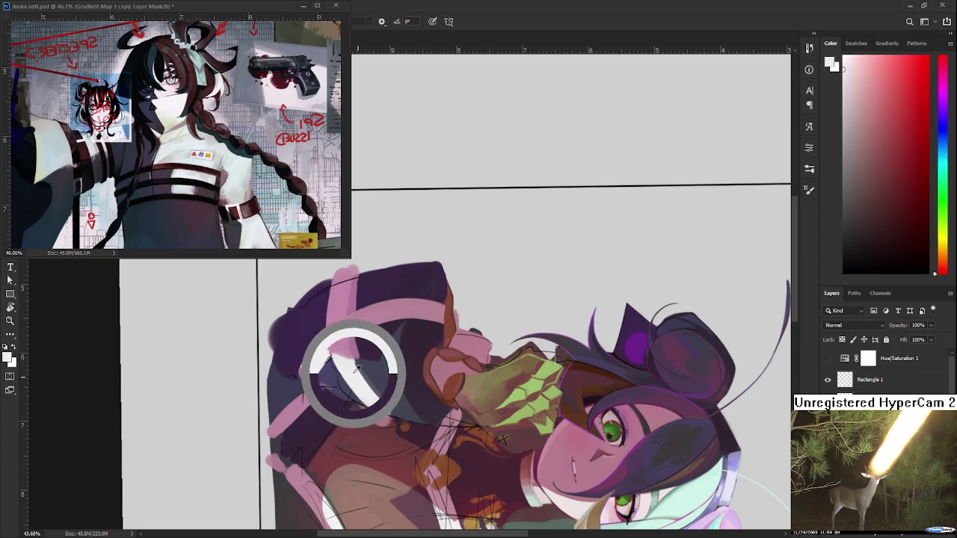
pyautogui.keyDown('alt'); pyautogui.click(356, 369); pyautogui.keyUp('alt')
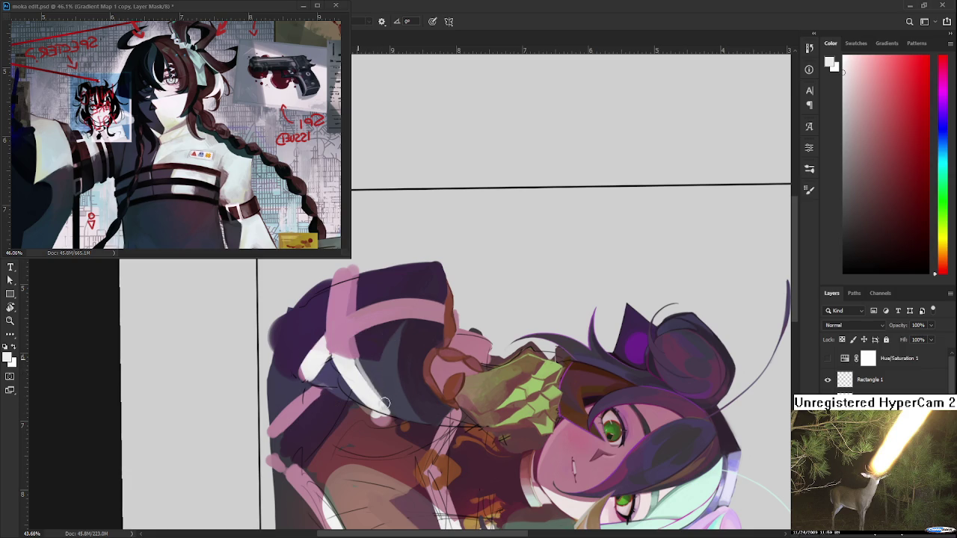
pyautogui.keyDown('alt'); pyautogui.click(357, 364); pyautogui.keyUp('alt')
pyautogui.keyDown('alt'); pyautogui.click(363, 365); pyautogui.keyUp('alt')
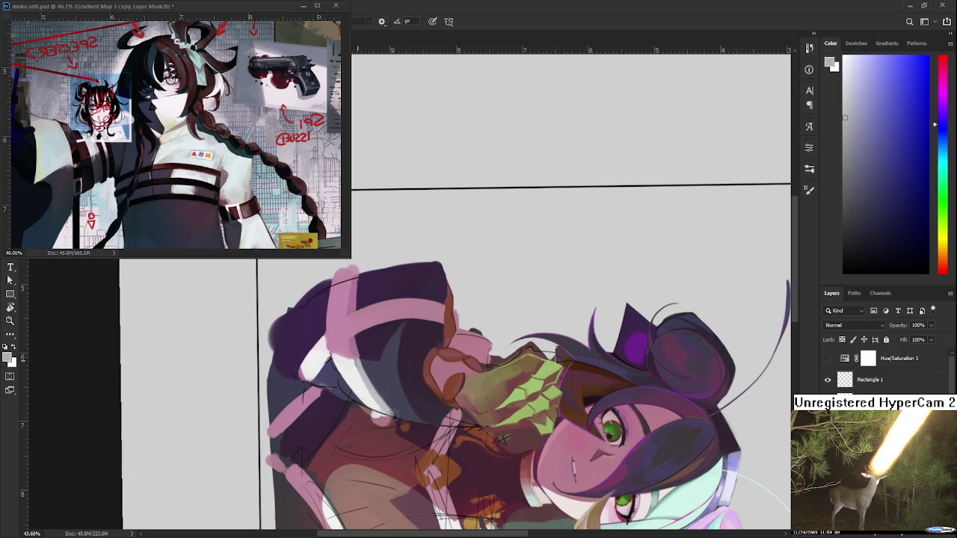
pyautogui.keyDown('alt'); pyautogui.click(387, 401); pyautogui.keyUp('alt')
pyautogui.keyDown('alt'); pyautogui.click(357, 366); pyautogui.keyUp('alt')
pyautogui.keyDown('alt'); pyautogui.click(355, 356); pyautogui.keyUp('alt')
pyautogui.keyDown('alt'); pyautogui.click(346, 350); pyautogui.keyUp('alt')
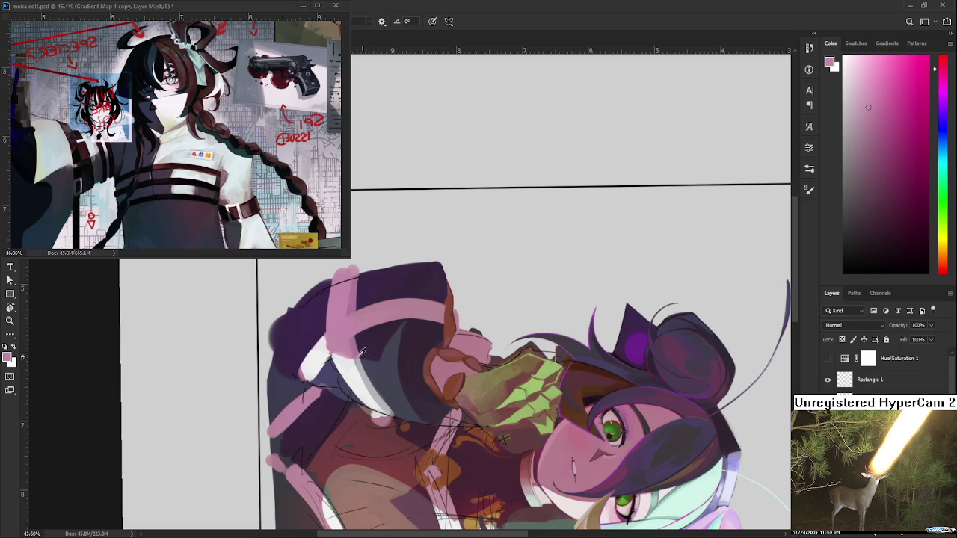
# - Sample jacket pinks, a bluer dark purple shadow and a lavender highlight
pyautogui.keyDown('alt'); pyautogui.click(348, 345); pyautogui.keyUp('alt')
pyautogui.keyDown('alt'); pyautogui.click(354, 341); pyautogui.keyUp('alt')
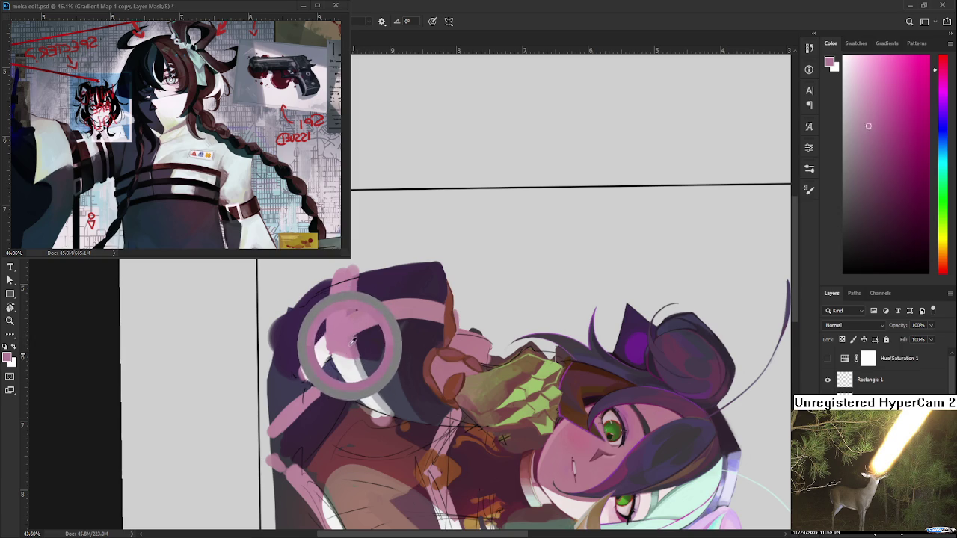
pyautogui.keyDown('alt'); pyautogui.click(353, 345); pyautogui.keyUp('alt')
pyautogui.keyDown('alt'); pyautogui.click(359, 348); pyautogui.keyUp('alt')
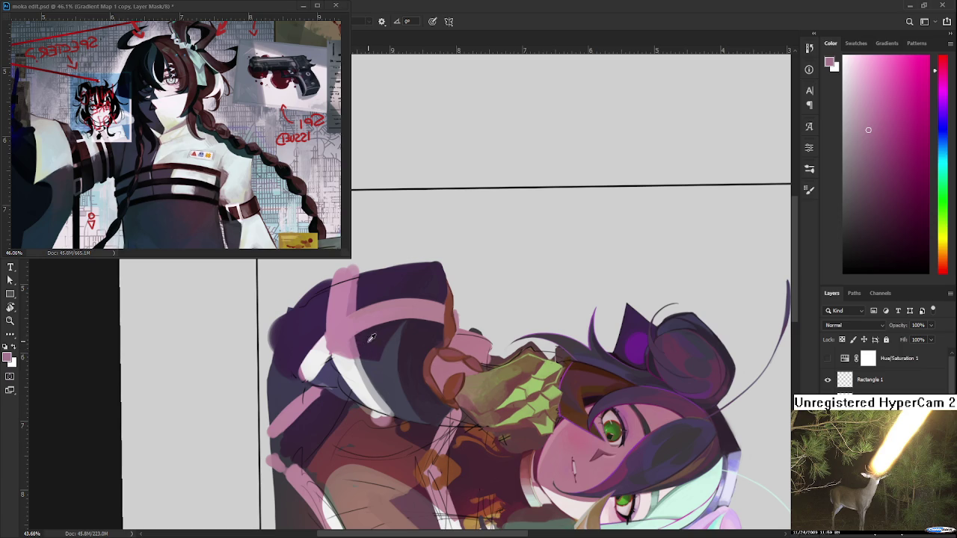
pyautogui.keyDown('alt'); pyautogui.click(361, 340); pyautogui.keyUp('alt')
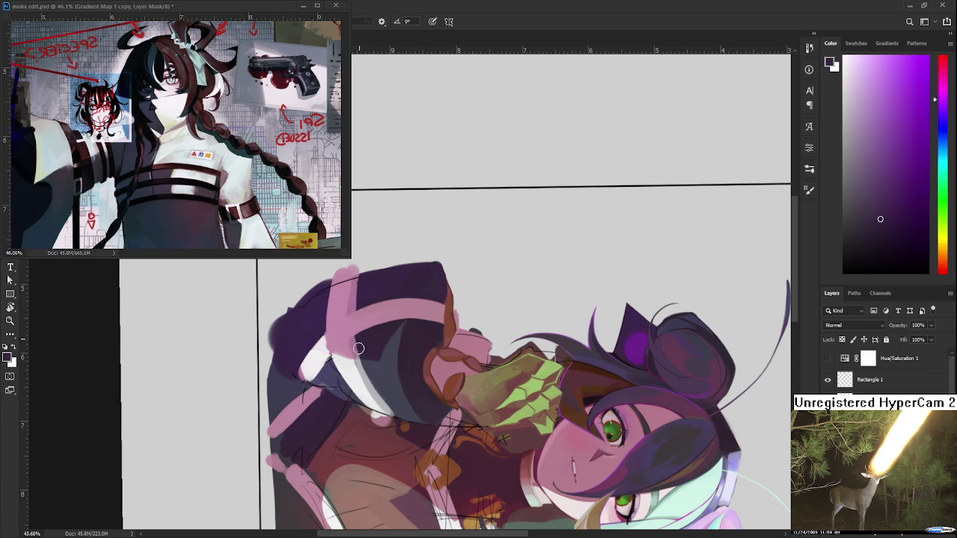
pyautogui.keyDown('alt'); pyautogui.click(363, 351); pyautogui.keyUp('alt')
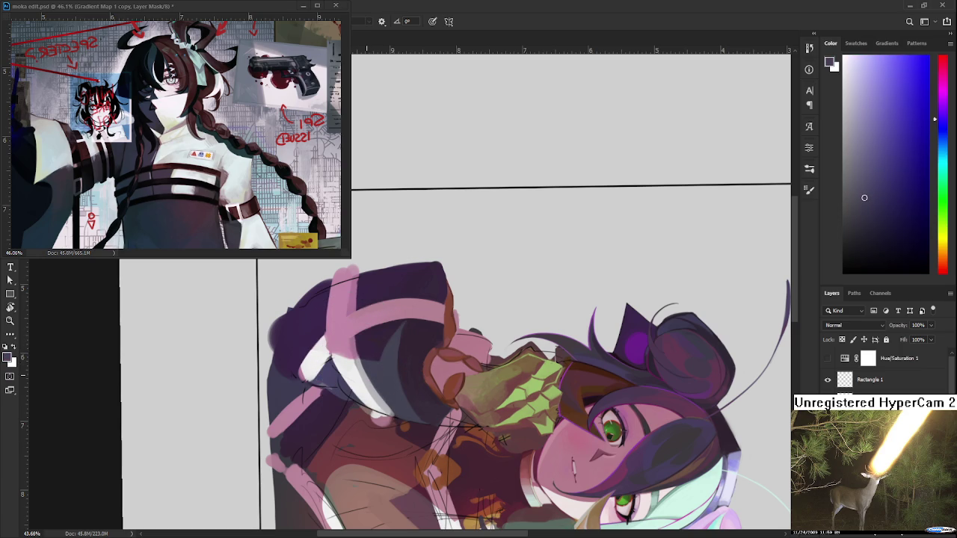
pyautogui.keyDown('alt'); pyautogui.click(350, 343); pyautogui.keyUp('alt')
pyautogui.keyDown('alt'); pyautogui.click(359, 336); pyautogui.keyUp('alt')
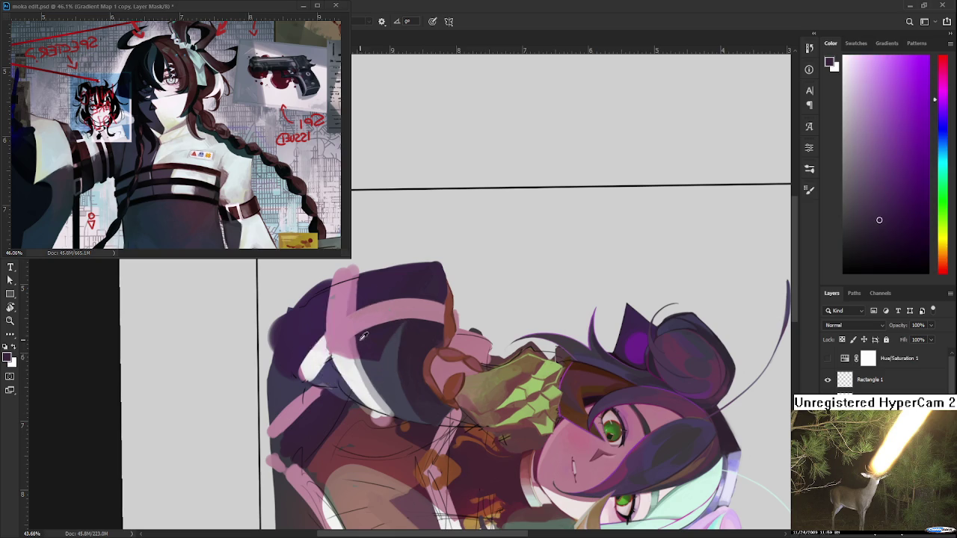
pyautogui.keyDown('alt'); pyautogui.click(359, 338); pyautogui.keyUp('alt')
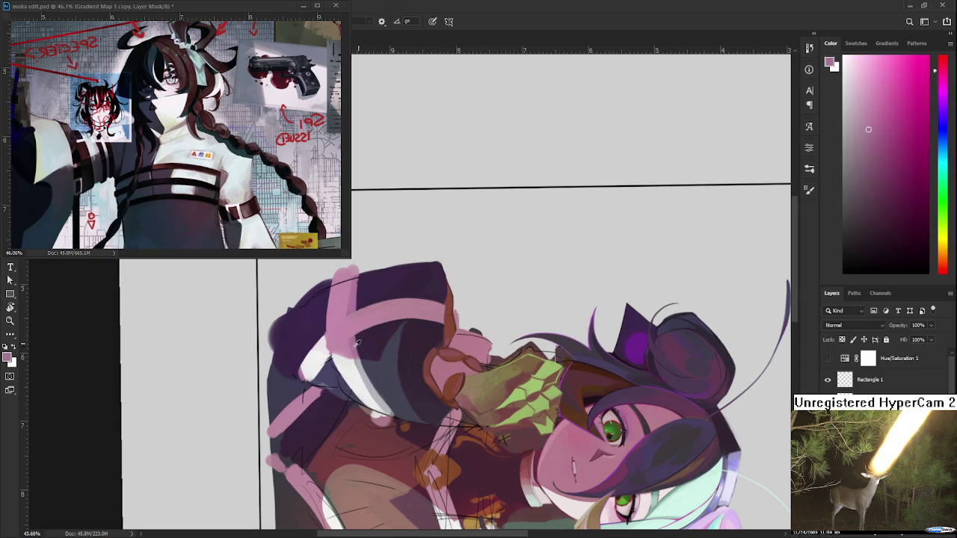
# - Choose near-white pink highlight colours and extend the light stroke on the sleeve
pyautogui.keyDown('alt'); pyautogui.click(365, 368); pyautogui.keyUp('alt')
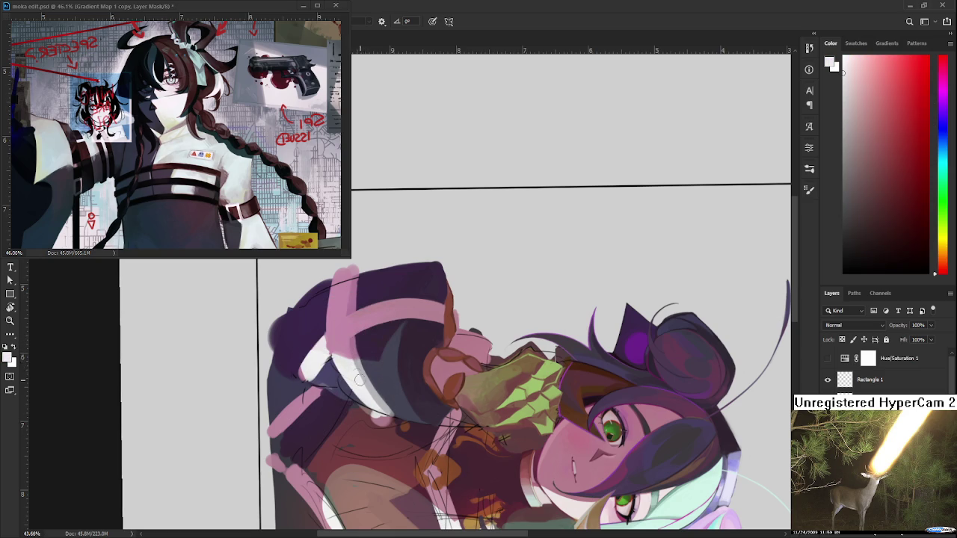
pyautogui.keyDown('alt'); pyautogui.click(344, 340); pyautogui.keyUp('alt')
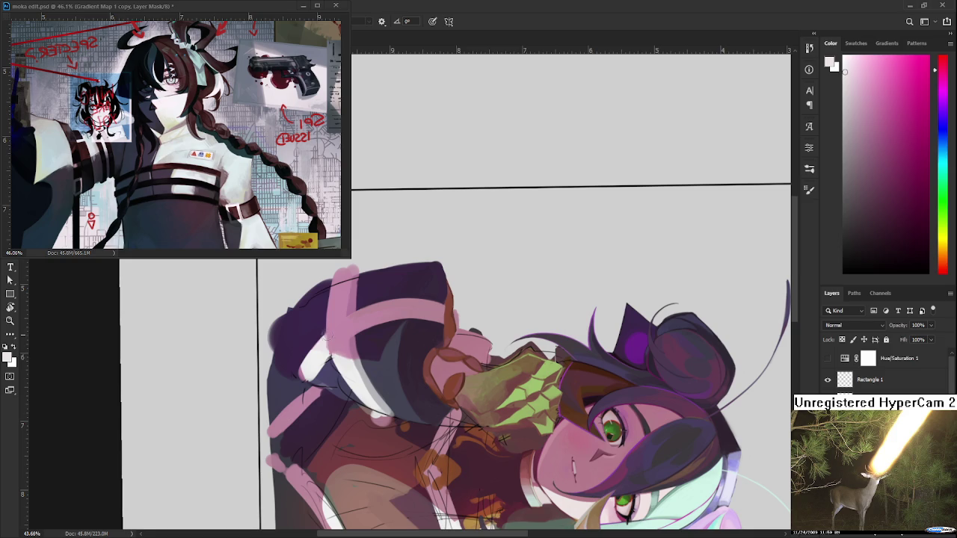
pyautogui.keyDown('alt'); pyautogui.click(333, 335); pyautogui.keyUp('alt')
pyautogui.keyDown('alt'); pyautogui.click(332, 333); pyautogui.keyUp('alt')
pyautogui.keyDown('alt'); pyautogui.click(334, 345); pyautogui.keyUp('alt')
pyautogui.keyDown('alt'); pyautogui.click(348, 353); pyautogui.keyUp('alt')
pyautogui.keyDown('alt'); pyautogui.click(350, 351); pyautogui.keyUp('alt')
pyautogui.keyDown('alt'); pyautogui.click(350, 352); pyautogui.keyUp('alt')
pyautogui.keyDown('alt'); pyautogui.click(352, 354); pyautogui.keyUp('alt')
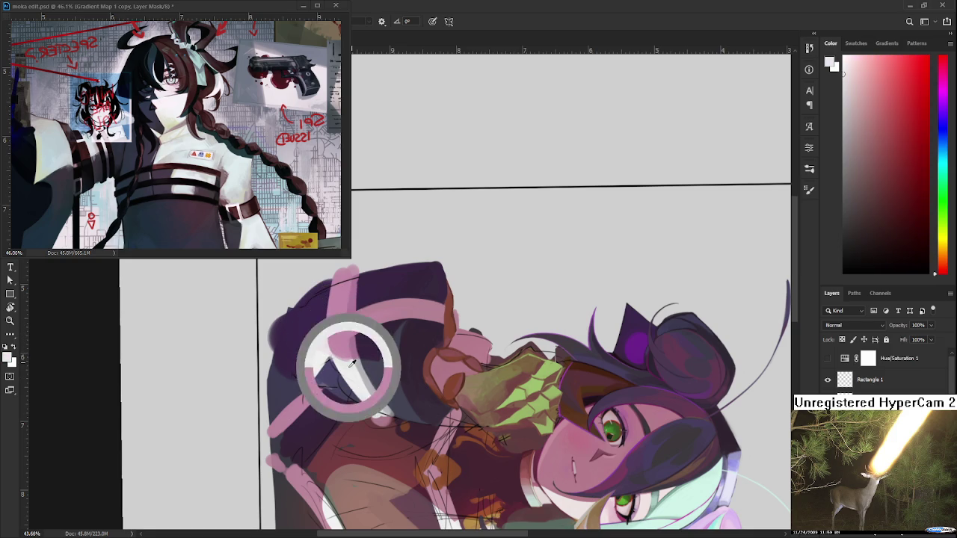
pyautogui.keyDown('alt'); pyautogui.click(349, 355); pyautogui.keyUp('alt')
pyautogui.keyDown('alt'); pyautogui.click(344, 364); pyautogui.keyUp('alt')
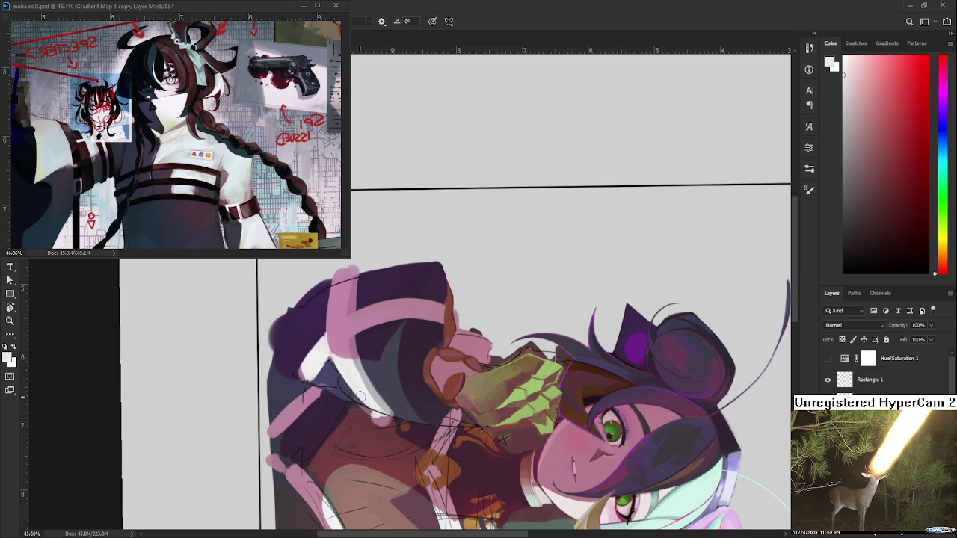
pyautogui.moveTo(361, 396); pyautogui.dragTo(367, 404)
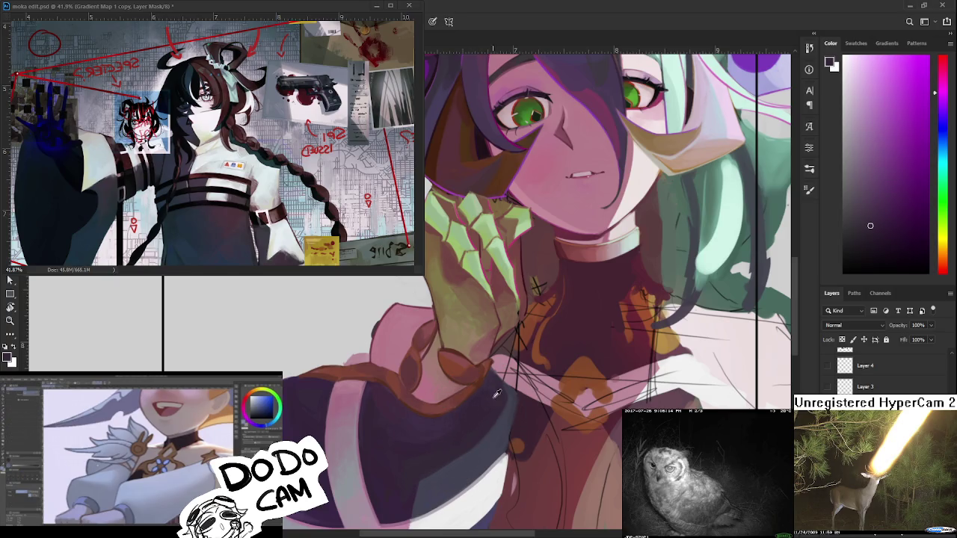
# - Enlarge the brush and sample dark and lighter jacket purples beneath the hand
pyautogui.press(']')
pyautogui.press(']')
pyautogui.press(']')
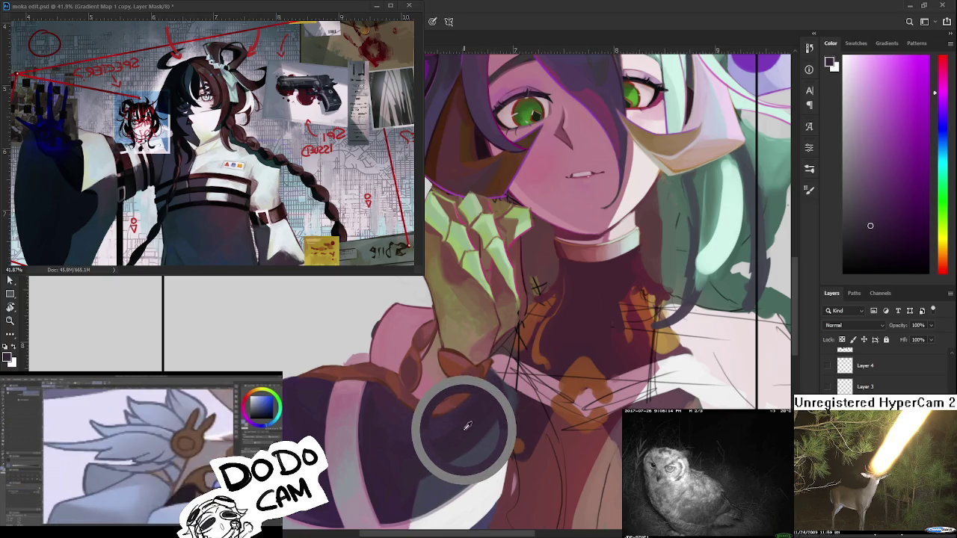
pyautogui.keyDown('alt'); pyautogui.click(466, 421); pyautogui.keyUp('alt')
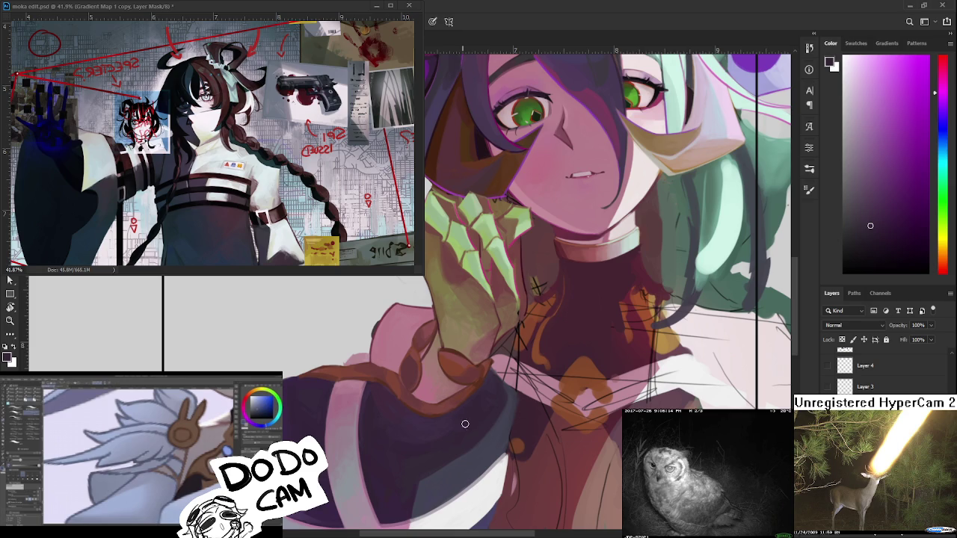
pyautogui.keyDown('alt'); pyautogui.click(485, 395); pyautogui.keyUp('alt')
pyautogui.keyDown('alt'); pyautogui.click(492, 386); pyautogui.keyUp('alt')
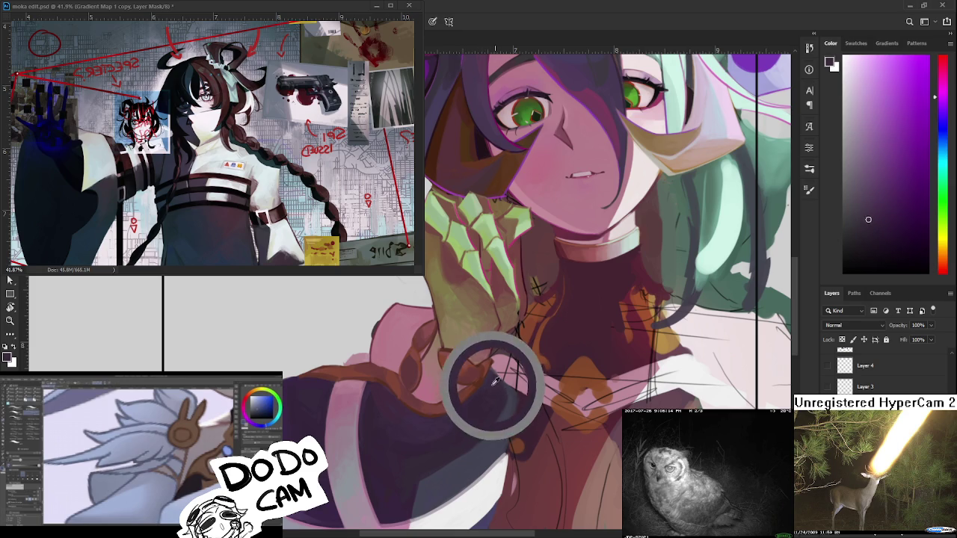
pyautogui.keyDown('alt'); pyautogui.click(489, 412); pyautogui.keyUp('alt')
pyautogui.keyDown('alt'); pyautogui.click(494, 378); pyautogui.keyUp('alt')
pyautogui.keyDown('alt'); pyautogui.click(493, 381); pyautogui.keyUp('alt')
pyautogui.keyDown('alt'); pyautogui.click(493, 385); pyautogui.keyUp('alt')
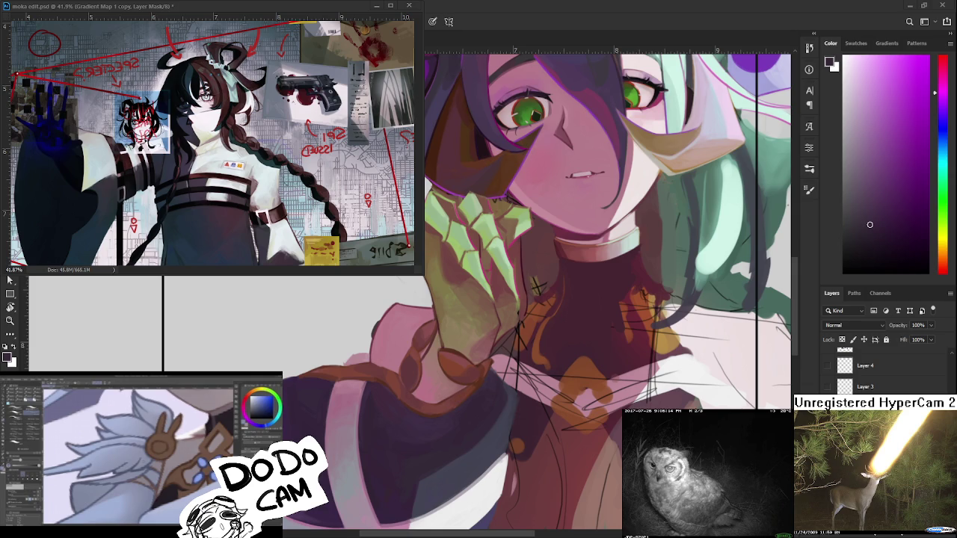
# - Bring the lower body into view and sample pink and purple sleeve tones for touch-ups
pyautogui.scroll(-2, 513, 453)
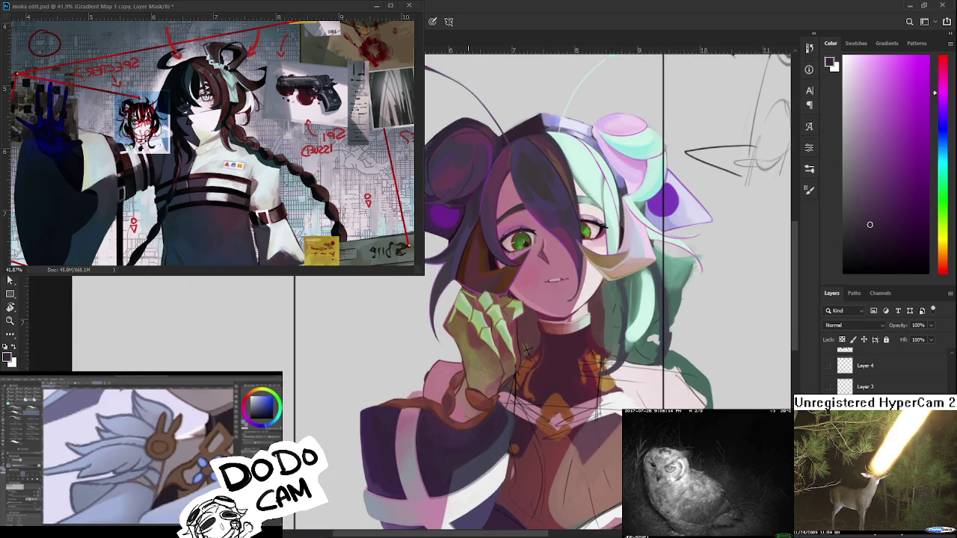
pyautogui.moveTo(468, 418); pyautogui.dragTo(430, 366)
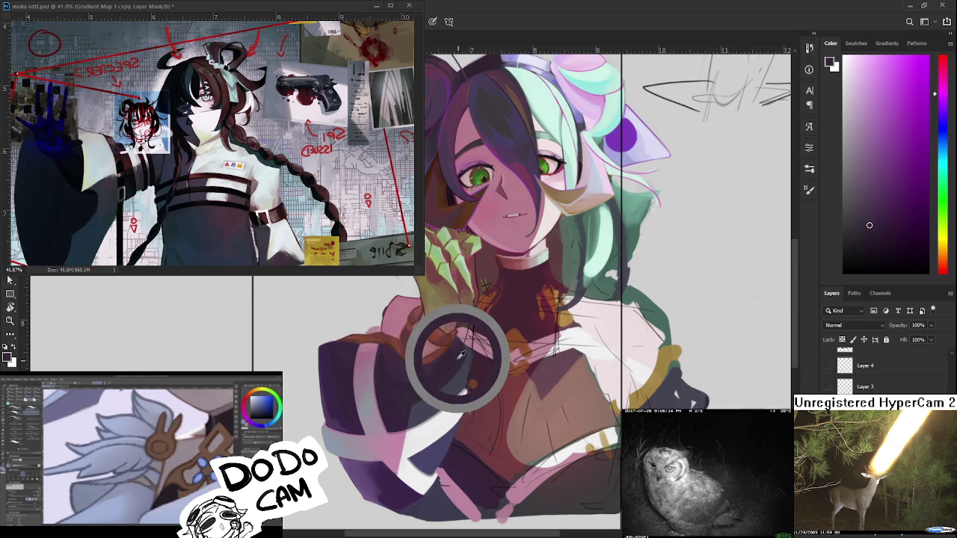
pyautogui.keyDown('alt'); pyautogui.click(460, 357); pyautogui.keyUp('alt')
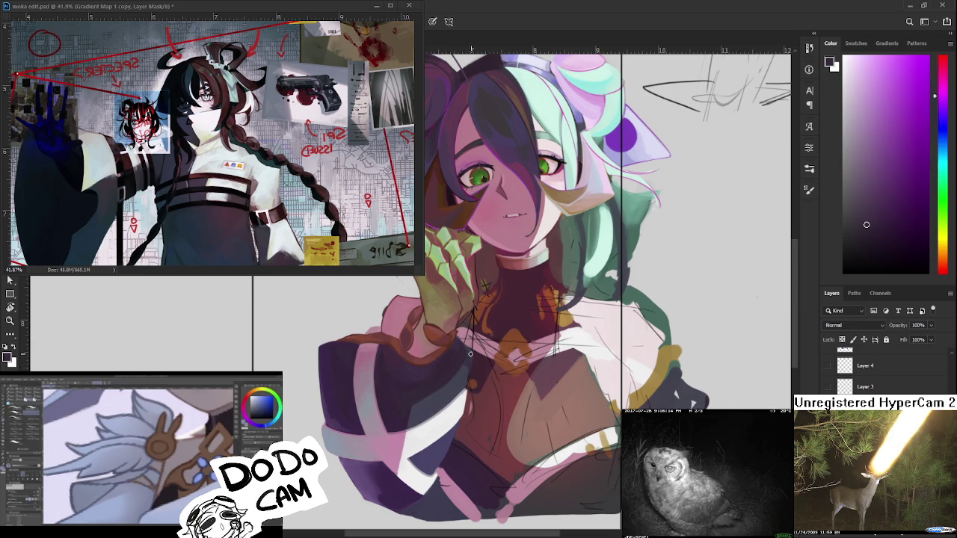
pyautogui.keyDown('alt'); pyautogui.click(468, 361); pyautogui.keyUp('alt')
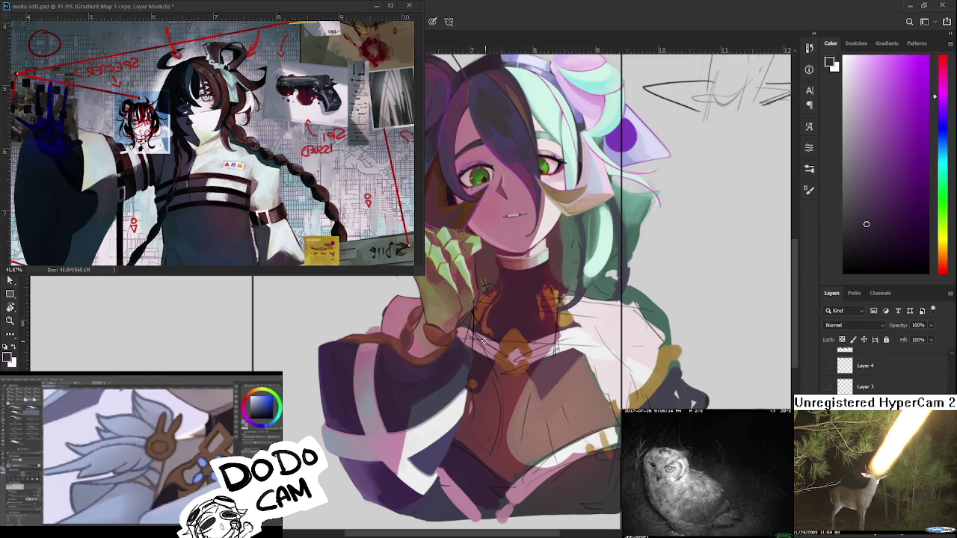
pyautogui.keyDown('alt'); pyautogui.click(490, 360); pyautogui.keyUp('alt')
pyautogui.moveTo(490, 359); pyautogui.dragTo(473, 364)
pyautogui.keyDown('alt'); pyautogui.click(466, 356); pyautogui.keyUp('alt')
pyautogui.keyDown('alt'); pyautogui.click(468, 355); pyautogui.keyUp('alt')
pyautogui.keyDown('alt'); pyautogui.click(470, 356); pyautogui.keyUp('alt')
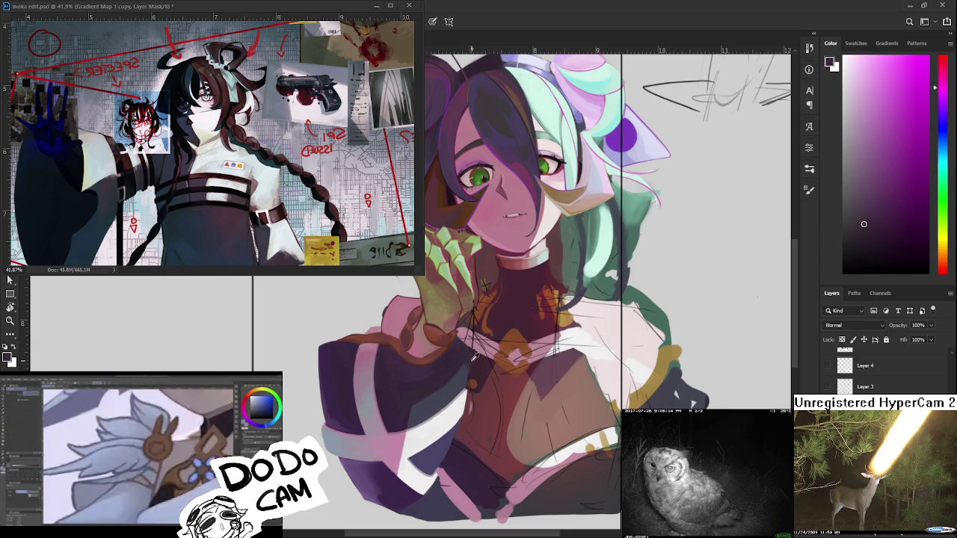
# - Zoom back in on the face and nudge the view slightly
pyautogui.scroll(-5, 485, 345)
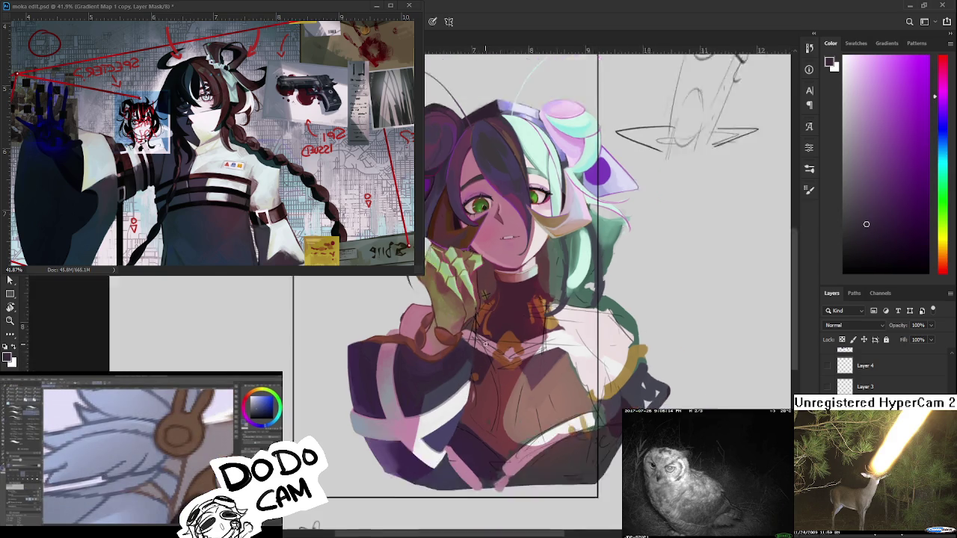
pyautogui.scroll(2, 464, 306)
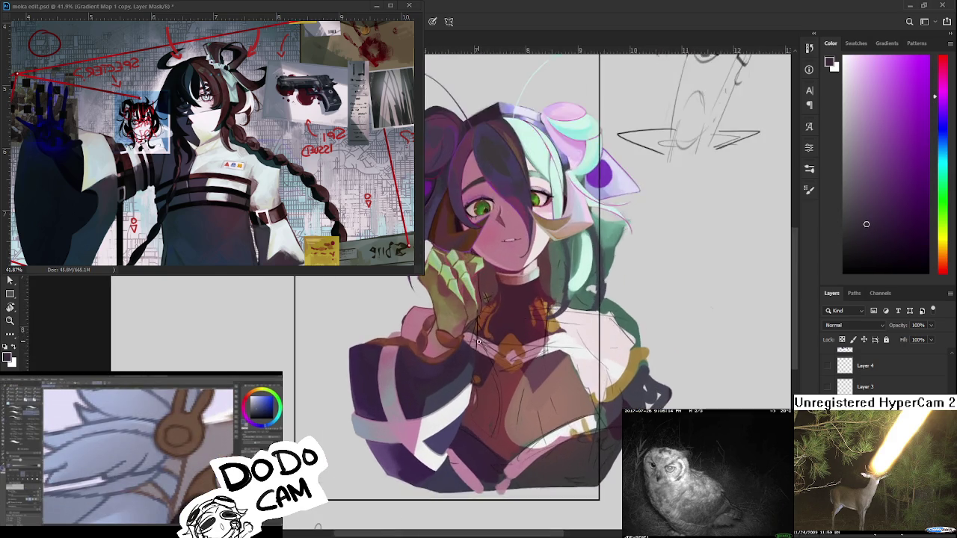
pyautogui.scroll(2, 463, 307)
pyautogui.scroll(1, 463, 306)
pyautogui.scroll(1, 464, 307)
pyautogui.scroll(1, 404, 344)
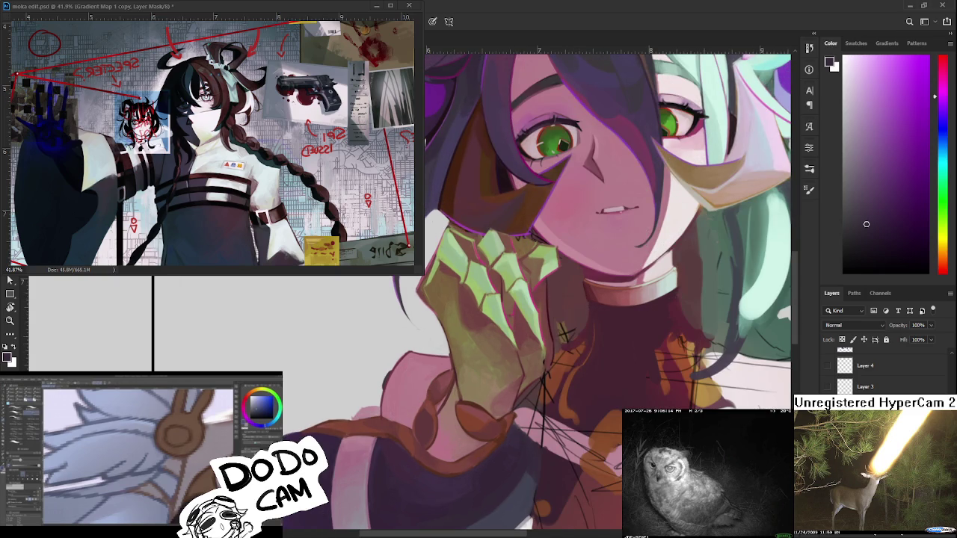
pyautogui.moveTo(348, 386); pyautogui.dragTo(355, 359)
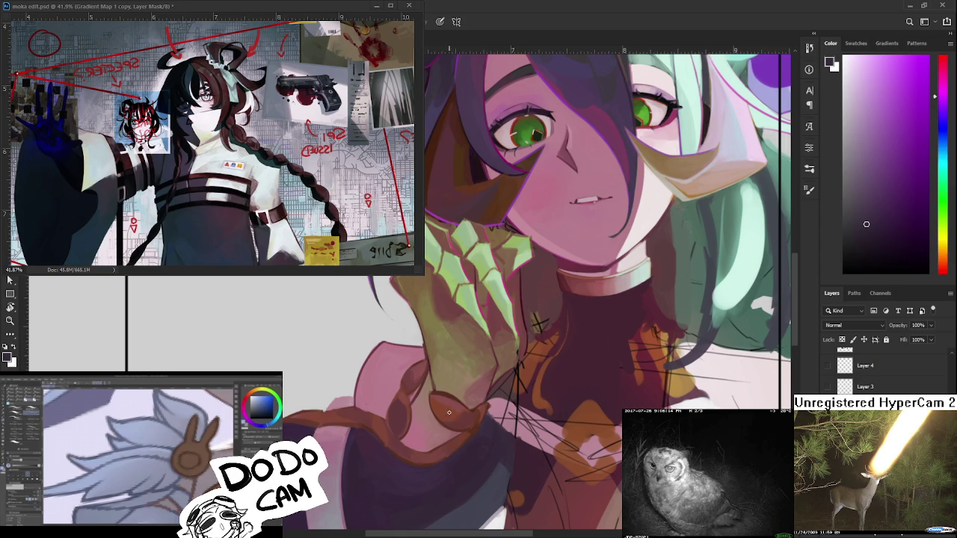
# - Pan to the strap under the hand, sampling its lighter and darker pinks and dark purple shadow
pyautogui.moveTo(486, 404); pyautogui.dragTo(438, 379)
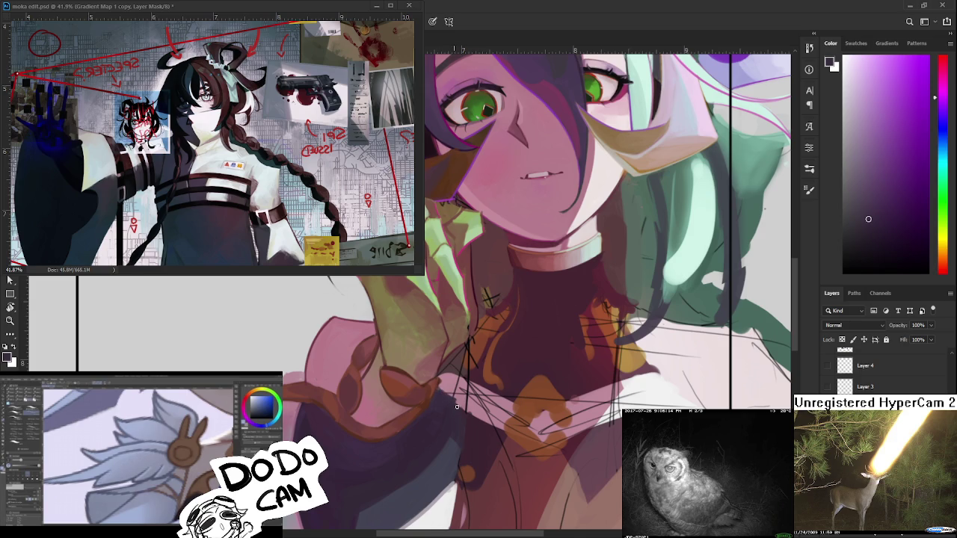
pyautogui.keyDown('alt'); pyautogui.click(449, 403); pyautogui.keyUp('alt')
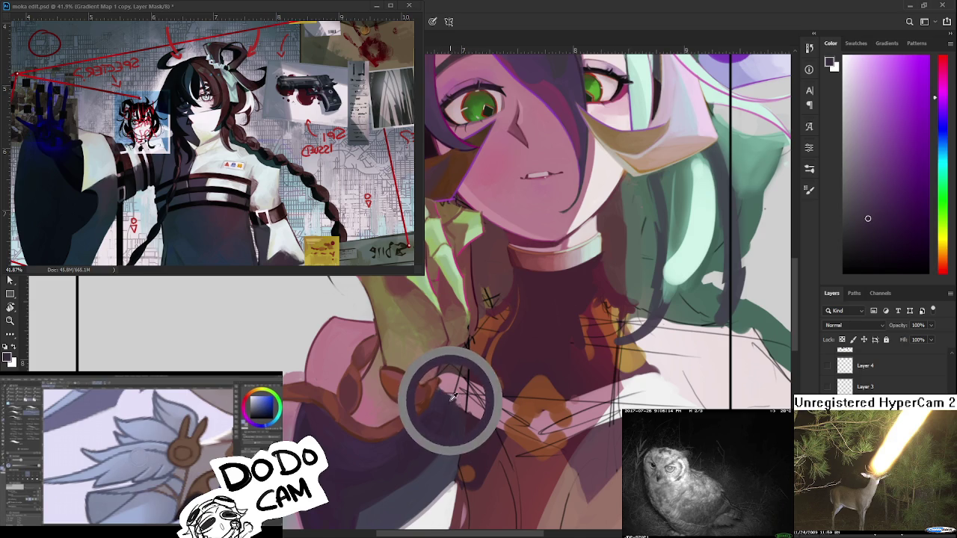
pyautogui.keyDown('alt'); pyautogui.click(461, 400); pyautogui.keyUp('alt')
pyautogui.keyDown('alt'); pyautogui.click(459, 397); pyautogui.keyUp('alt')
pyautogui.keyDown('alt'); pyautogui.click(443, 395); pyautogui.keyUp('alt')
pyautogui.keyDown('alt'); pyautogui.click(447, 389); pyautogui.keyUp('alt')
pyautogui.keyDown('alt'); pyautogui.click(449, 388); pyautogui.keyUp('alt')
pyautogui.keyDown('alt'); pyautogui.click(449, 389); pyautogui.keyUp('alt')
pyautogui.keyDown('alt'); pyautogui.click(446, 382); pyautogui.keyUp('alt')
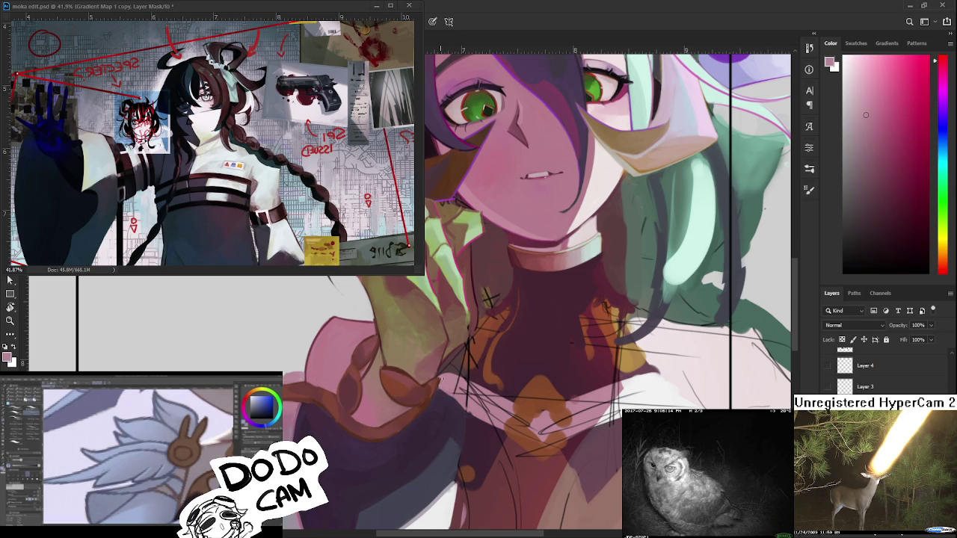
pyautogui.keyDown('alt'); pyautogui.click(437, 390); pyautogui.keyUp('alt')
# - Zoom around the painting and sample a couple of colours from it
pyautogui.scroll(-1, 453, 403)
pyautogui.scroll(-5, 442, 389)
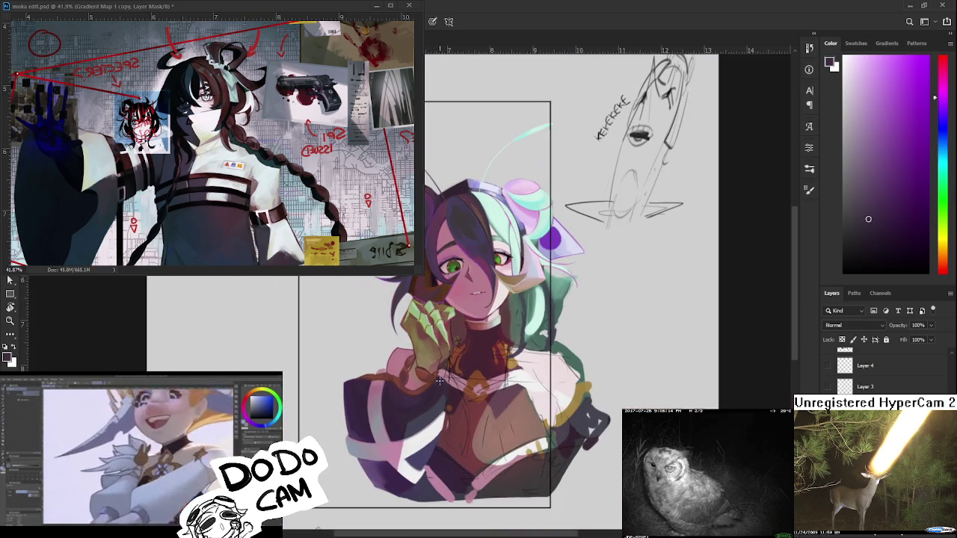
pyautogui.scroll(5, 446, 383)
pyautogui.scroll(1, 449, 385)
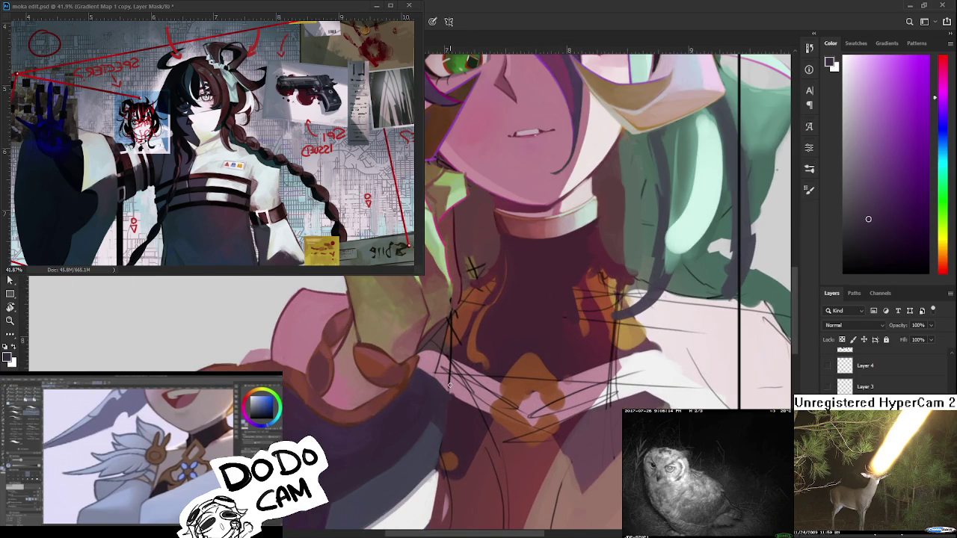
pyautogui.keyDown('alt'); pyautogui.click(449, 397); pyautogui.keyUp('alt')
pyautogui.keyDown('alt'); pyautogui.click(453, 390); pyautogui.keyUp('alt')
pyautogui.moveTo(458, 394)
pyautogui.mouseDown()
pyautogui.moveTo(472, 408)
pyautogui.moveTo(550, 423)
pyautogui.mouseUp()
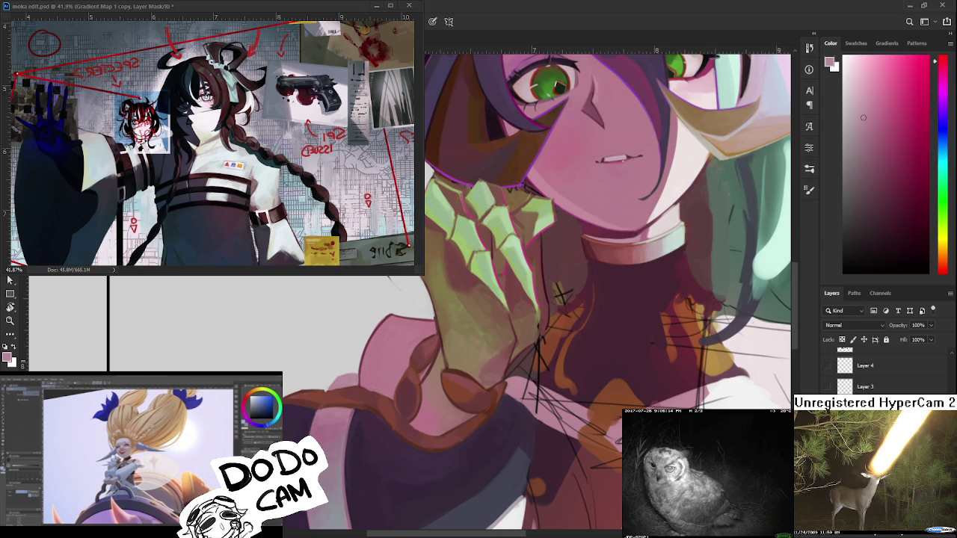
# - Zoom in and out to review the painting, then sample the hair ribbon's purple
pyautogui.scroll(-2, 378, 372)
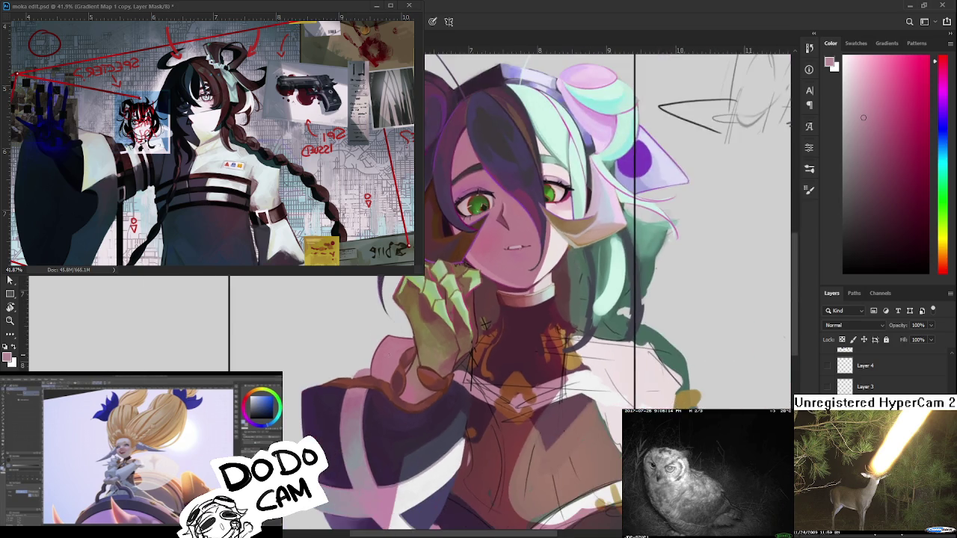
pyautogui.scroll(-2, 381, 370)
pyautogui.scroll(-2, 388, 368)
pyautogui.scroll(2, 397, 366)
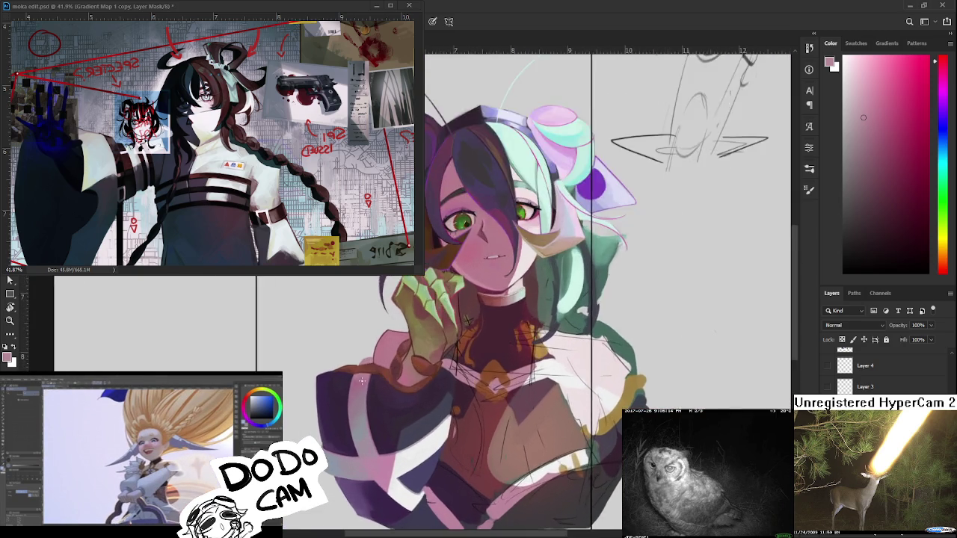
pyautogui.scroll(2, 388, 366)
pyautogui.scroll(2, 366, 366)
pyautogui.scroll(-2, 364, 366)
pyautogui.scroll(-2, 365, 370)
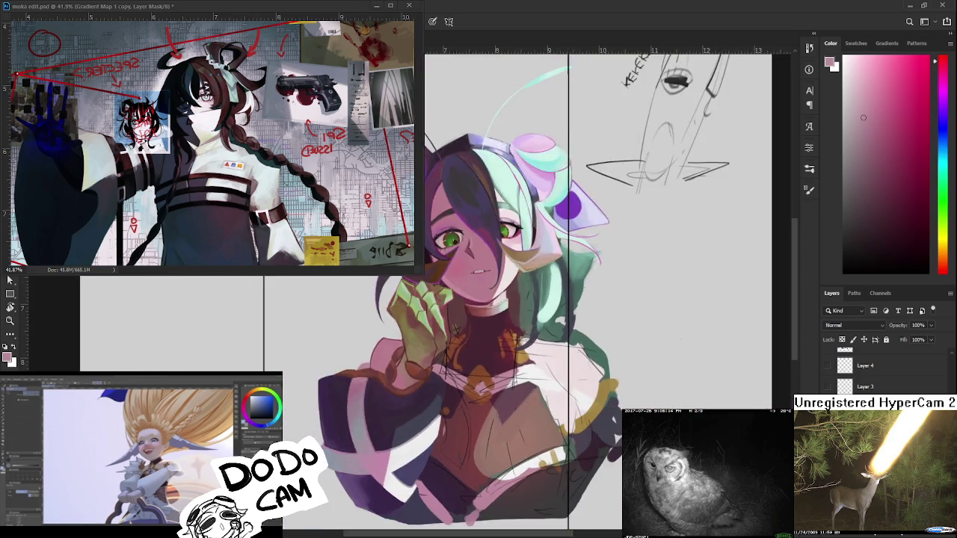
pyautogui.scroll(-2, 366, 377)
pyautogui.scroll(-1, 368, 385)
pyautogui.scroll(1, 411, 296)
pyautogui.scroll(2, 411, 295)
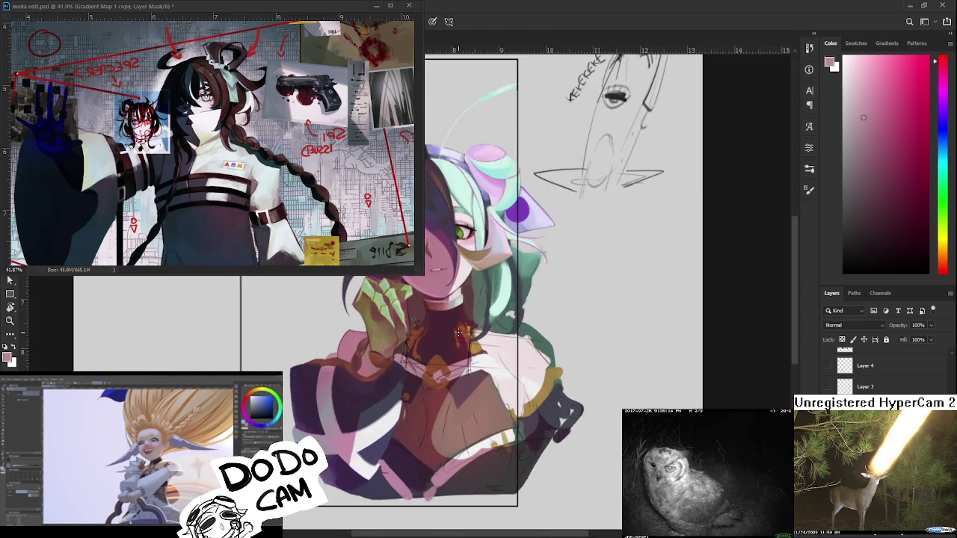
pyautogui.scroll(2, 411, 296)
pyautogui.scroll(1, 411, 295)
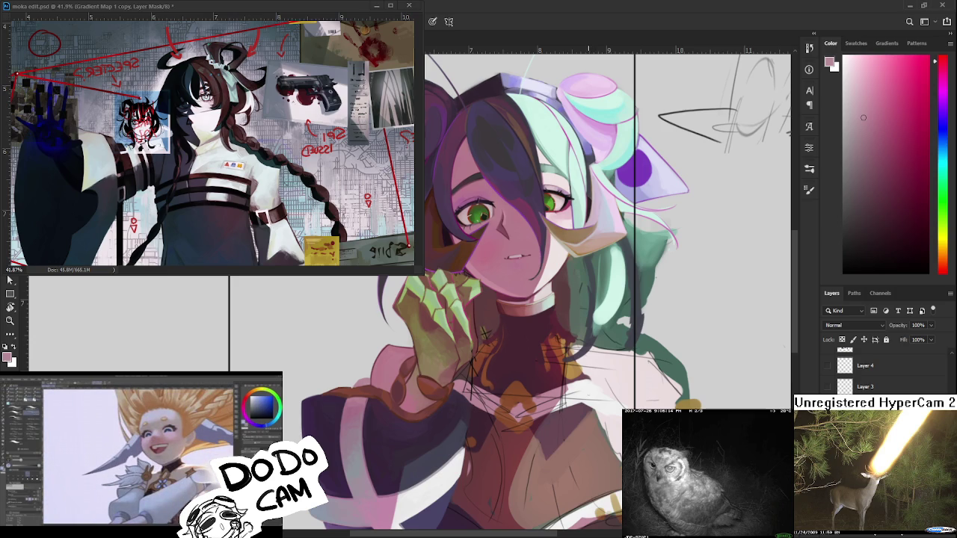
pyautogui.scroll(-3, 550, 334)
pyautogui.scroll(3, 548, 333)
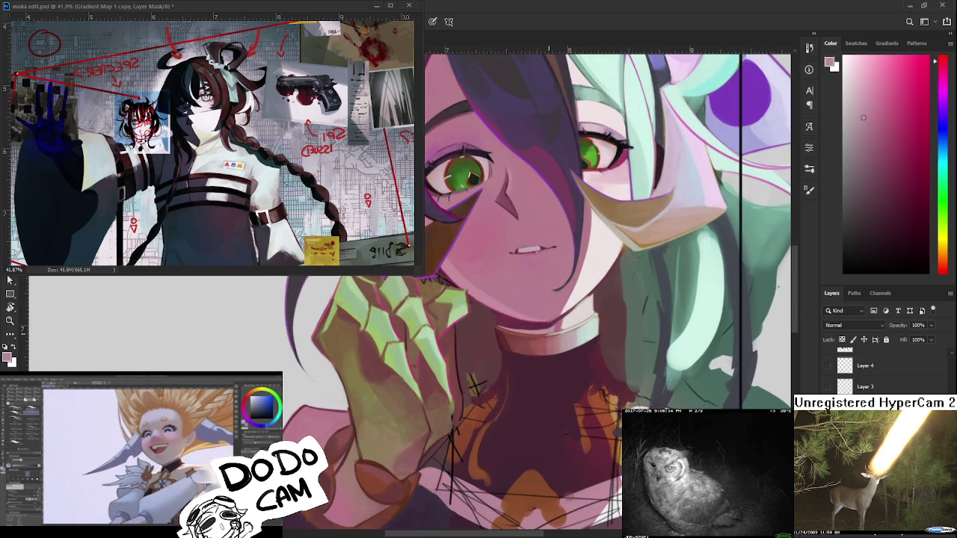
pyautogui.scroll(-3, 547, 335)
pyautogui.scroll(2, 508, 356)
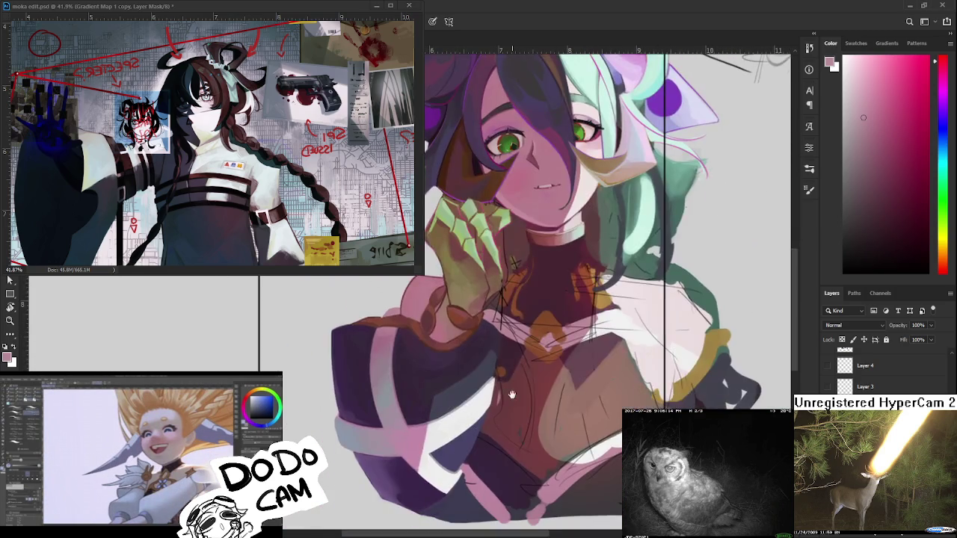
pyautogui.scroll(1, 509, 356)
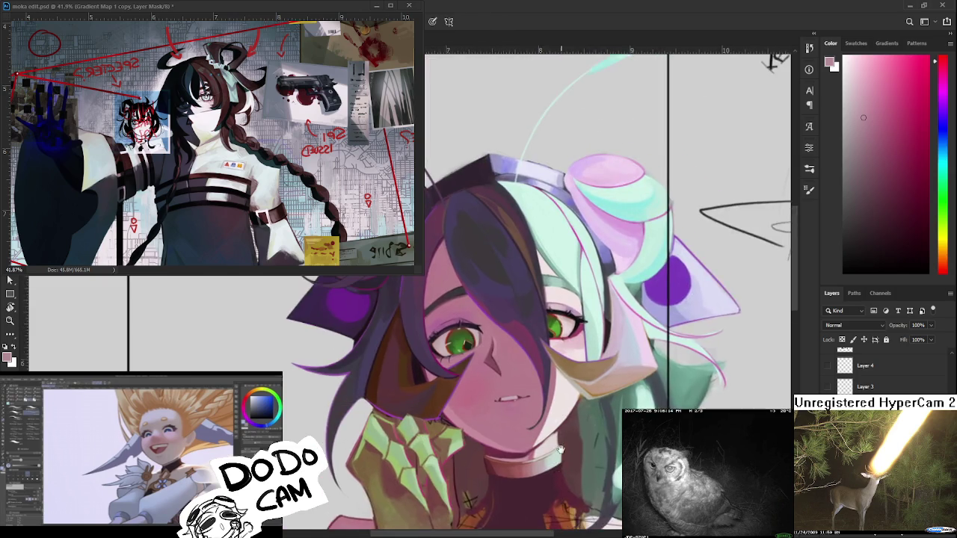
pyautogui.scroll(3, 523, 359)
pyautogui.keyDown('alt'); pyautogui.click(679, 336); pyautogui.keyUp('alt')
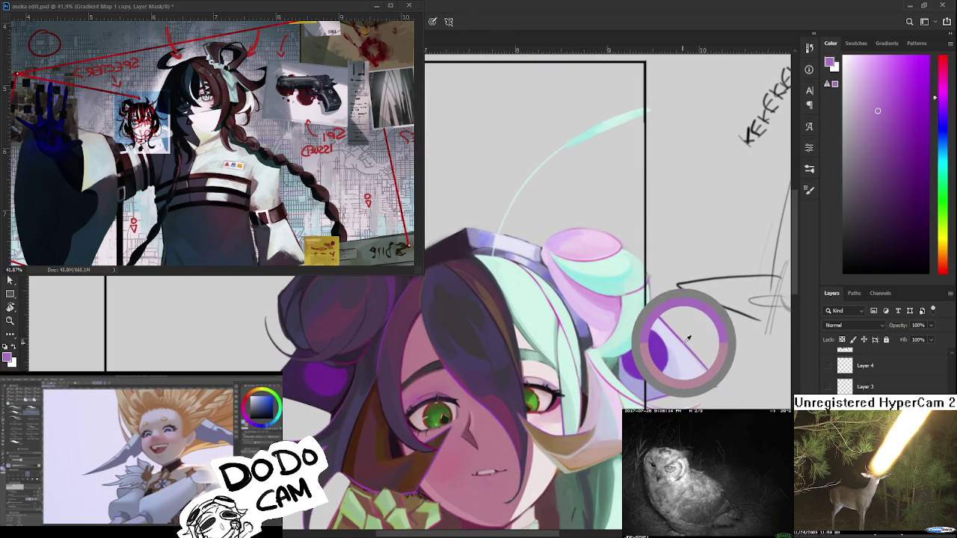
pyautogui.keyDown('alt'); pyautogui.click(673, 359); pyautogui.keyUp('alt')
# - Brush pale bluish-grey strokes over the dark lower edge of the sleeve's white stripe
pyautogui.scroll(5, 311, 430)
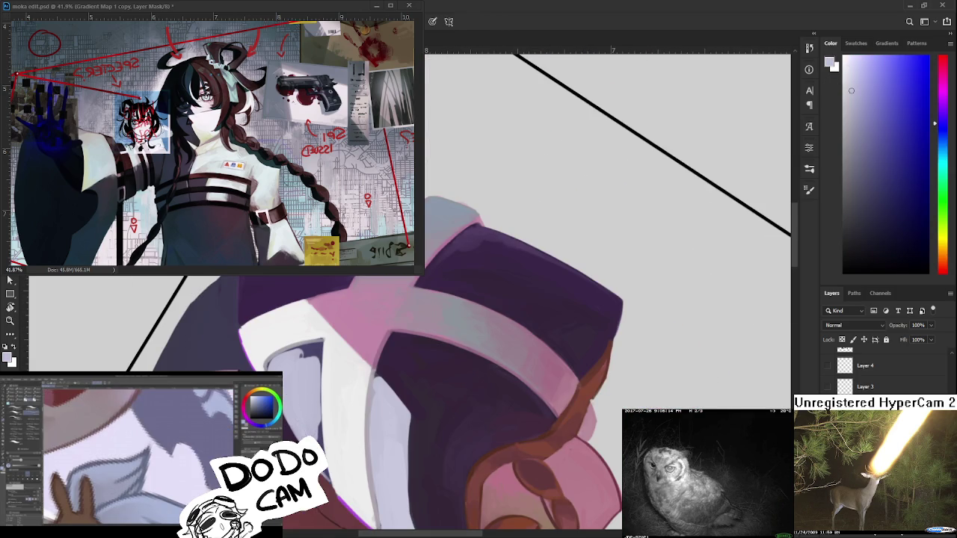
pyautogui.moveTo(318, 431)
pyautogui.mouseDown()
pyautogui.moveTo(320, 449)
pyautogui.moveTo(318, 419)
pyautogui.moveTo(320, 450)
pyautogui.mouseUp()
pyautogui.moveTo(305, 362); pyautogui.dragTo(718, 174)
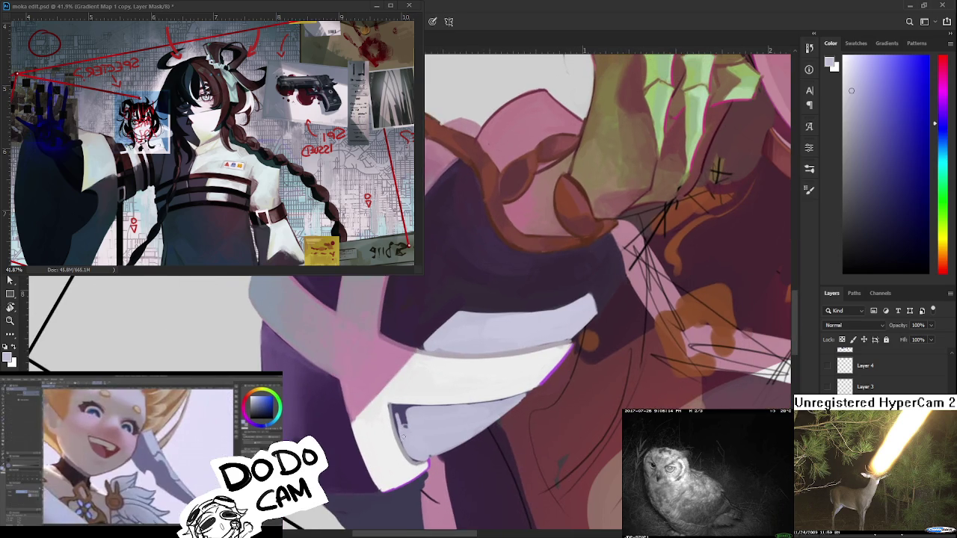
pyautogui.moveTo(405, 423)
pyautogui.mouseDown()
pyautogui.moveTo(397, 408)
pyautogui.moveTo(415, 408)
pyautogui.moveTo(401, 441)
pyautogui.moveTo(409, 455)
pyautogui.mouseUp()
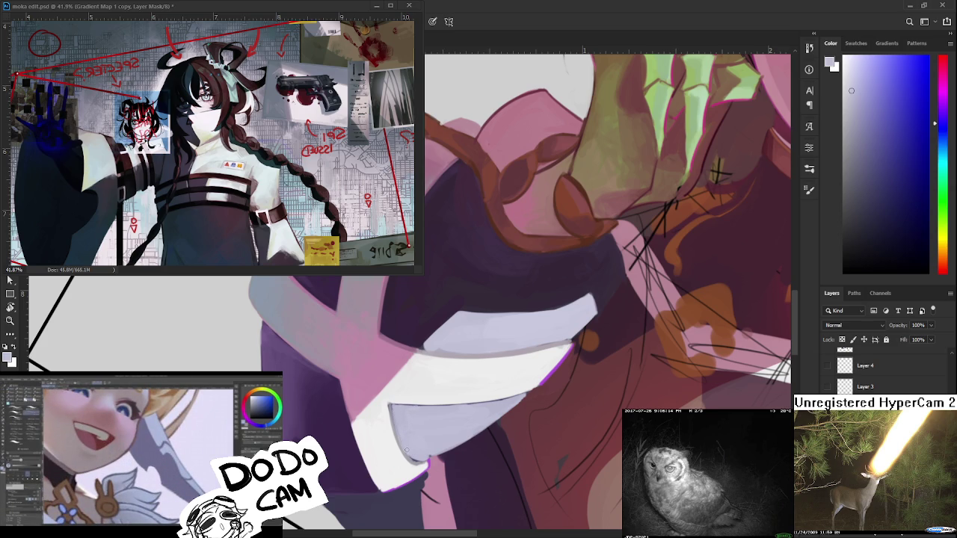
pyautogui.keyDown('alt'); pyautogui.click(394, 417); pyautogui.keyUp('alt')
pyautogui.moveTo(394, 418)
pyautogui.mouseDown()
pyautogui.moveTo(402, 448)
pyautogui.moveTo(455, 397)
pyautogui.mouseUp()
pyautogui.keyDown('alt'); pyautogui.click(406, 438); pyautogui.keyUp('alt')
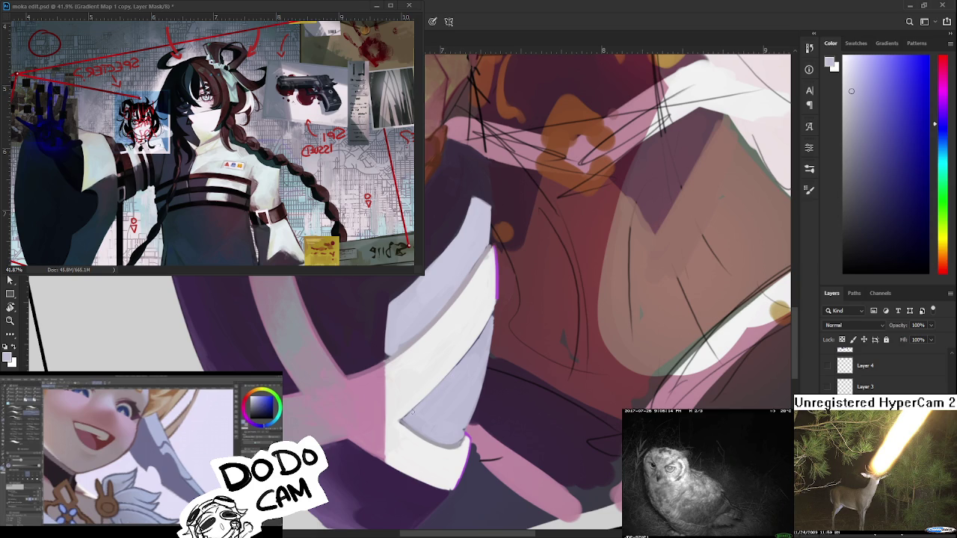
# - Rotate the view onto the chest and sleeve and sample light and dark stripe shades
pyautogui.moveTo(448, 376); pyautogui.dragTo(409, 425)
pyautogui.keyDown('alt'); pyautogui.click(429, 404); pyautogui.keyUp('alt')
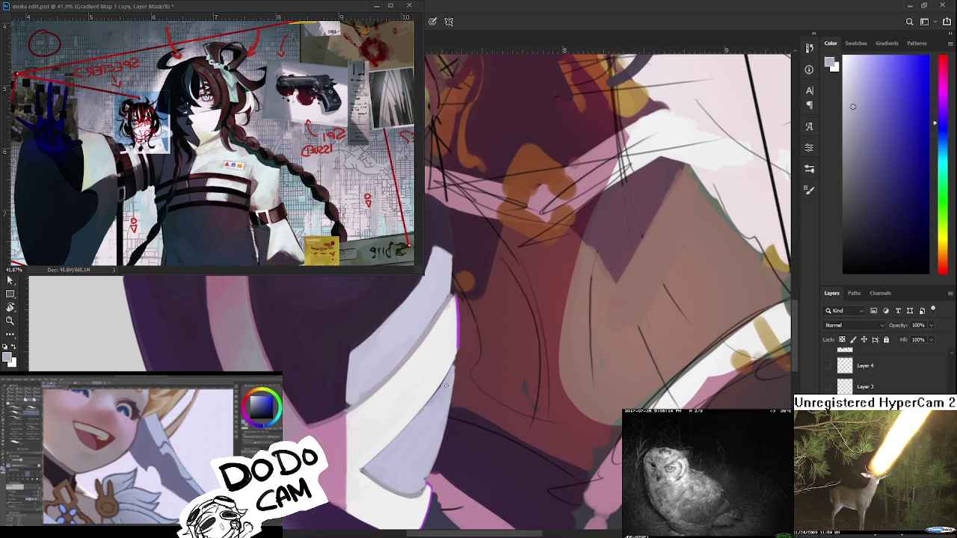
pyautogui.keyDown('alt'); pyautogui.click(442, 383); pyautogui.keyUp('alt')
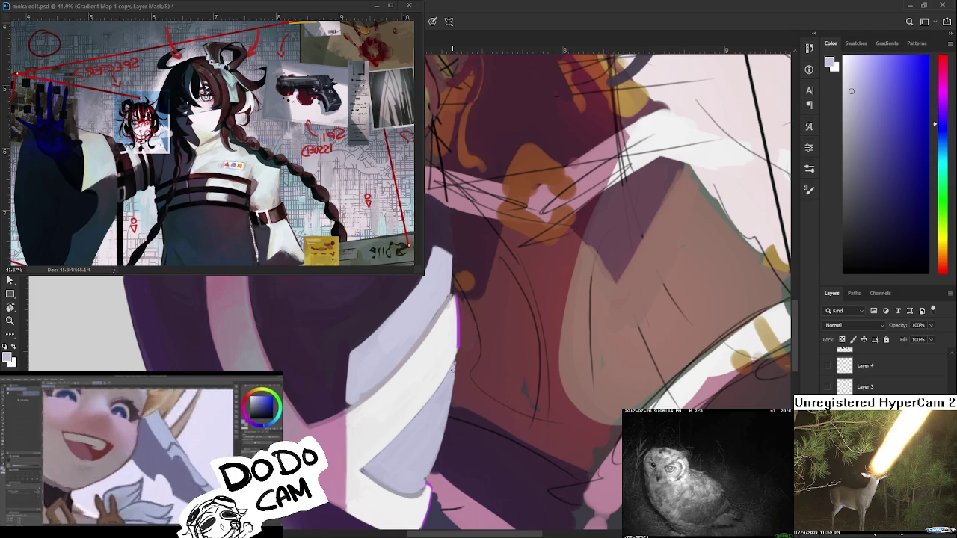
pyautogui.keyDown('alt'); pyautogui.click(452, 378); pyautogui.keyUp('alt')
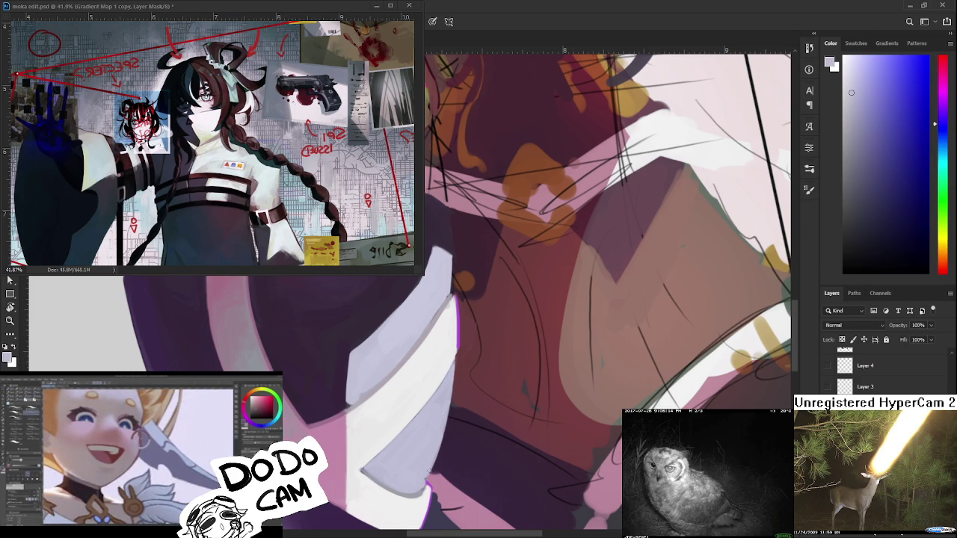
pyautogui.moveTo(422, 423); pyautogui.dragTo(389, 423)
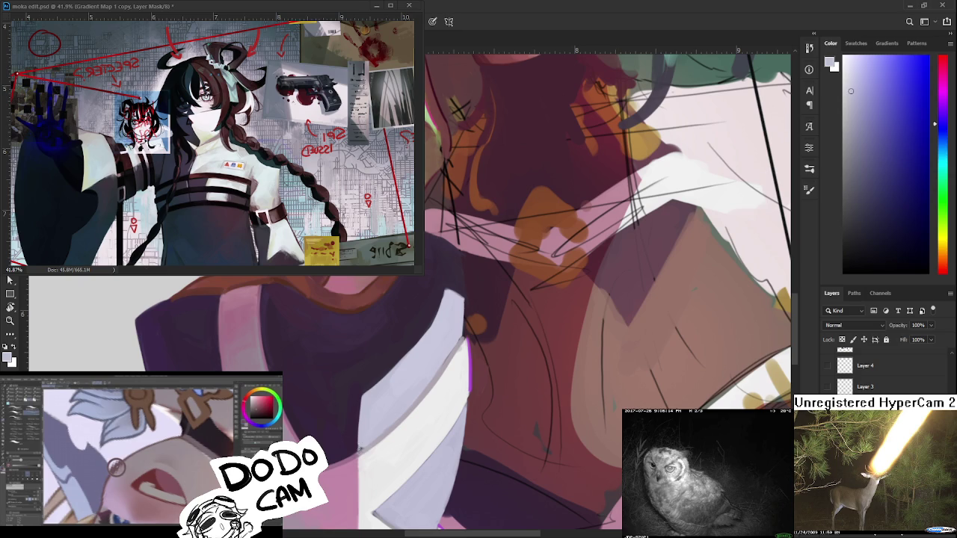
pyautogui.moveTo(410, 392); pyautogui.dragTo(375, 431)
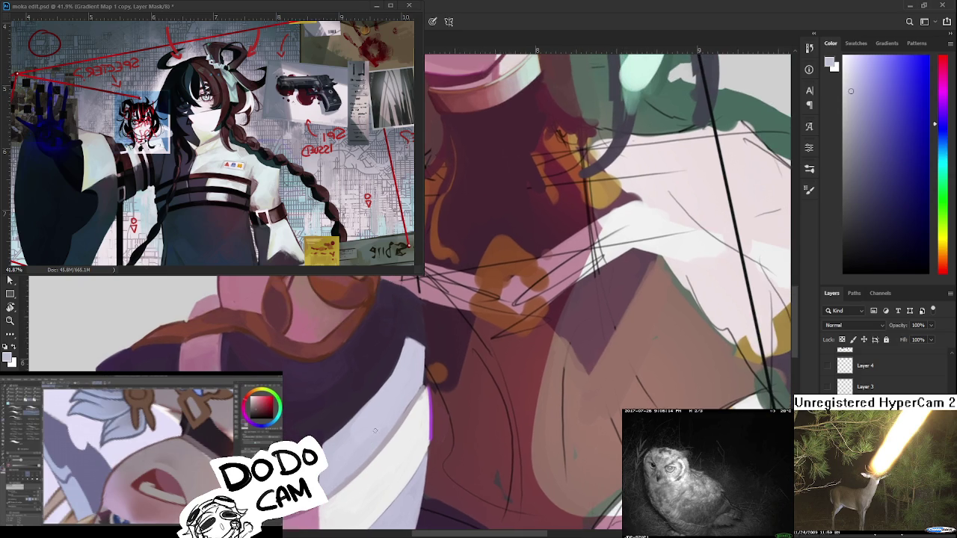
pyautogui.keyDown('alt'); pyautogui.click(407, 391); pyautogui.keyUp('alt')
pyautogui.keyDown('alt'); pyautogui.click(407, 389); pyautogui.keyUp('alt')
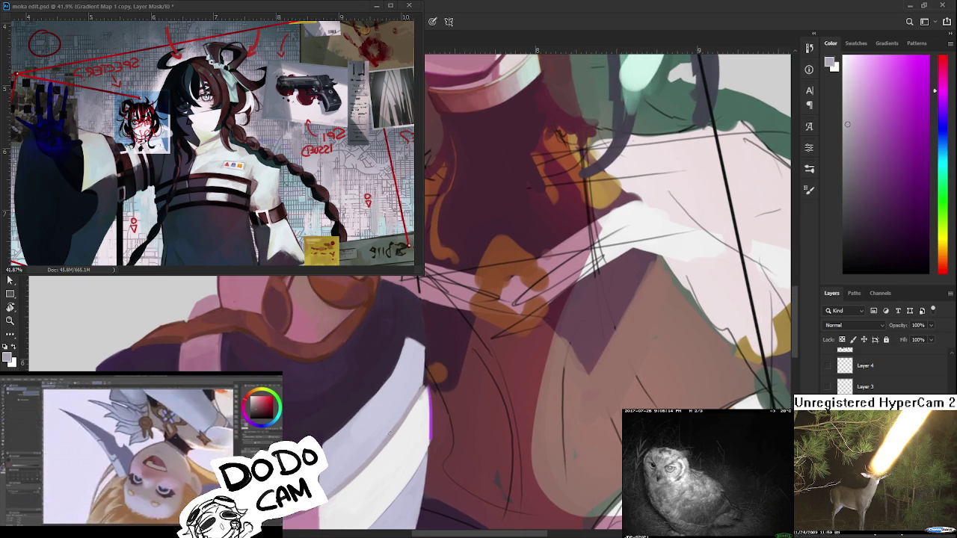
pyautogui.keyDown('alt'); pyautogui.click(368, 447); pyautogui.keyUp('alt')
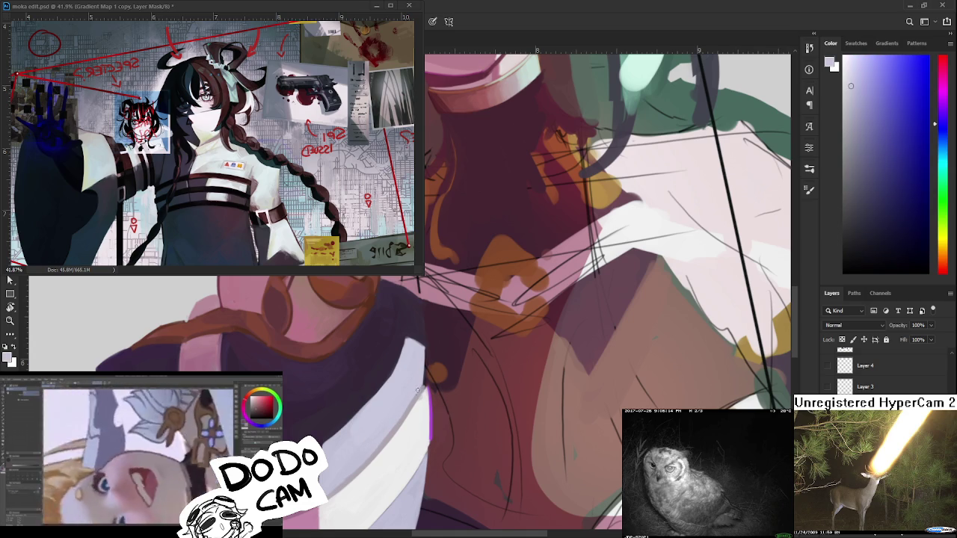
pyautogui.keyDown('alt'); pyautogui.click(397, 412); pyautogui.keyUp('alt')
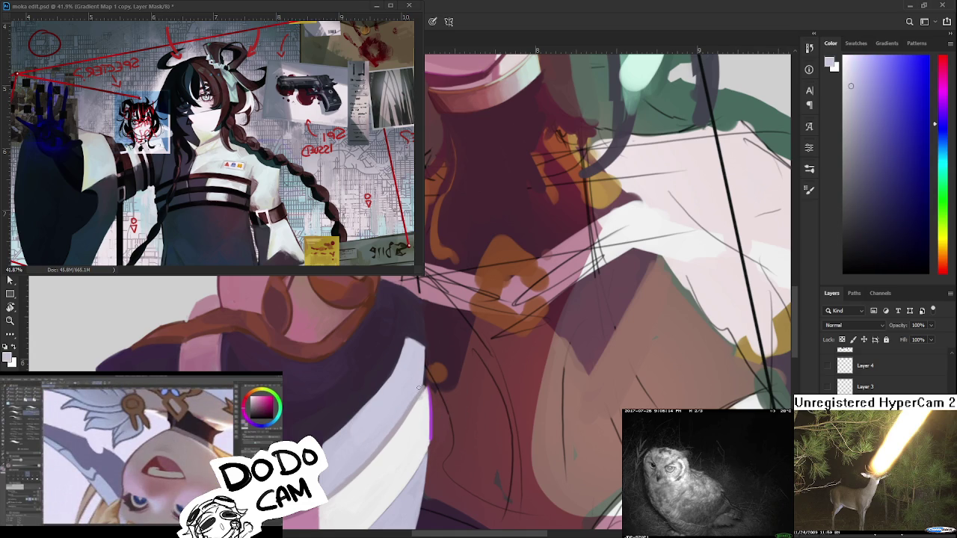
pyautogui.keyDown('alt'); pyautogui.click(403, 412); pyautogui.keyUp('alt')
pyautogui.keyDown('alt'); pyautogui.click(398, 423); pyautogui.keyUp('alt')
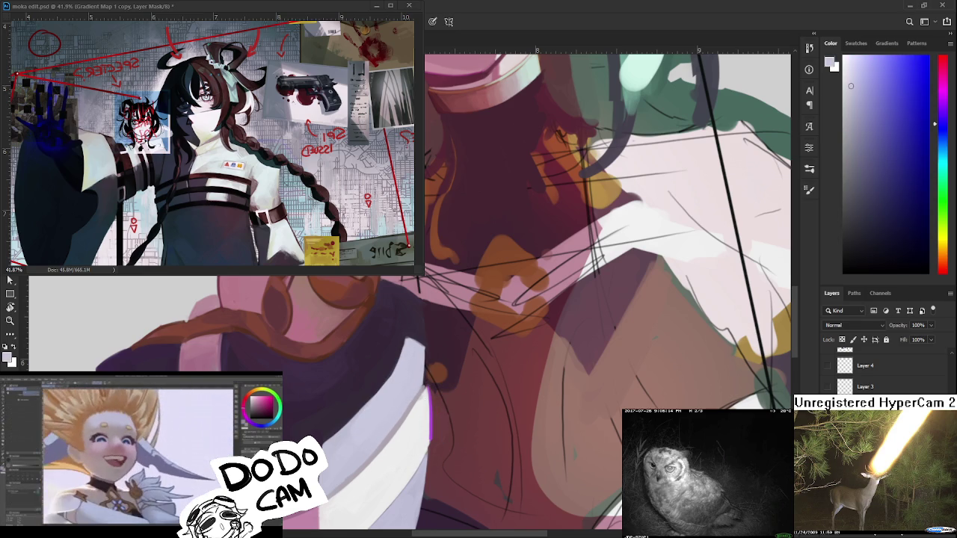
# - Pick a lighter blue and brighten the sleeve's white stripe with light blue strokes
pyautogui.scroll(-5, 376, 442)
pyautogui.scroll(-3, 419, 394)
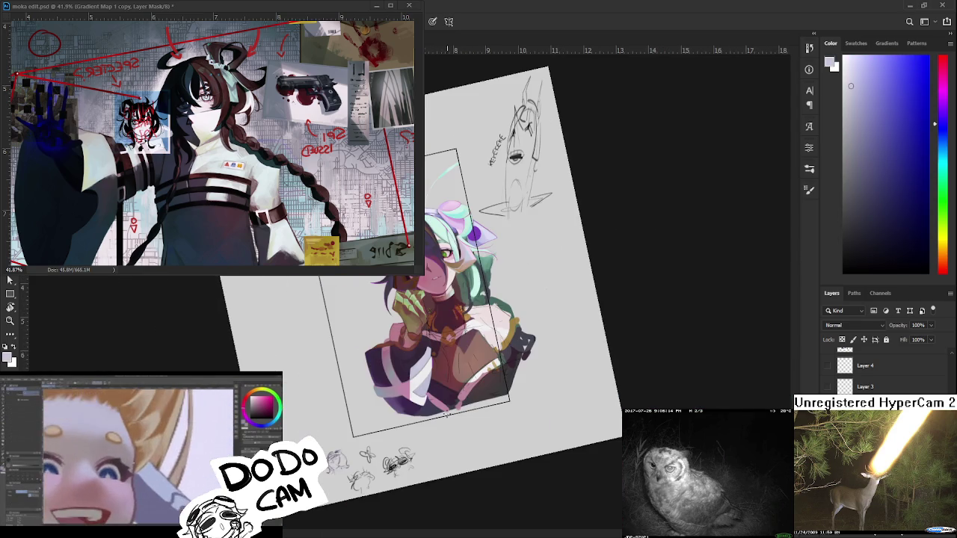
pyautogui.moveTo(404, 388)
pyautogui.mouseDown()
pyautogui.moveTo(395, 382)
pyautogui.moveTo(482, 489)
pyautogui.moveTo(486, 527)
pyautogui.moveTo(523, 523)
pyautogui.mouseUp()
pyautogui.scroll(3, 394, 382)
pyautogui.scroll(3, 395, 382)
pyautogui.moveTo(858, 77); pyautogui.dragTo(866, 69)
pyautogui.moveTo(478, 527); pyautogui.dragTo(543, 385)
pyautogui.scroll(2, 524, 381)
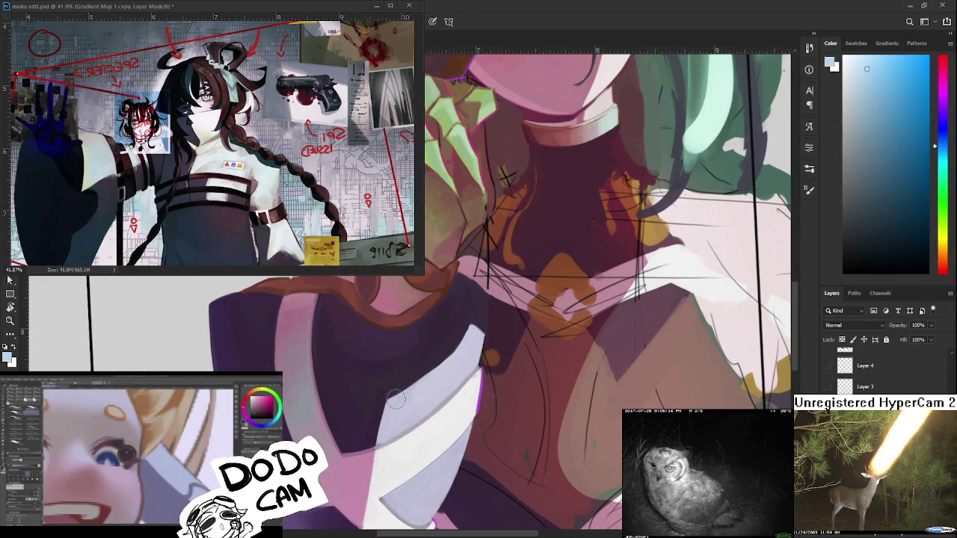
pyautogui.moveTo(404, 388)
pyautogui.mouseDown()
pyautogui.moveTo(459, 354)
pyautogui.moveTo(423, 382)
pyautogui.moveTo(473, 326)
pyautogui.moveTo(418, 377)
pyautogui.moveTo(449, 350)
pyautogui.moveTo(436, 372)
pyautogui.moveTo(473, 329)
pyautogui.moveTo(429, 379)
pyautogui.mouseUp()
pyautogui.keyDown('alt'); pyautogui.click(403, 403); pyautogui.keyUp('alt')
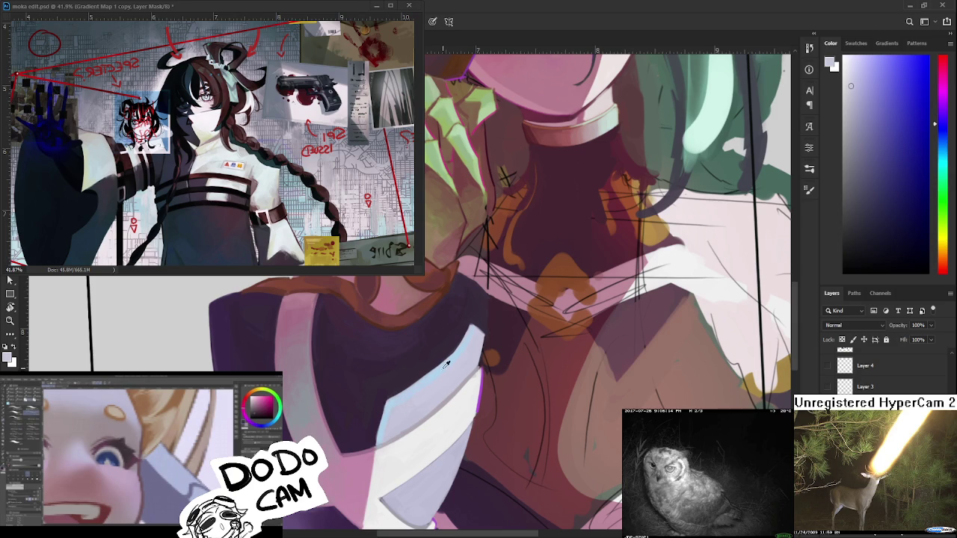
pyautogui.keyDown('alt'); pyautogui.click(426, 380); pyautogui.keyUp('alt')
pyautogui.keyDown('alt'); pyautogui.click(474, 333); pyautogui.keyUp('alt')
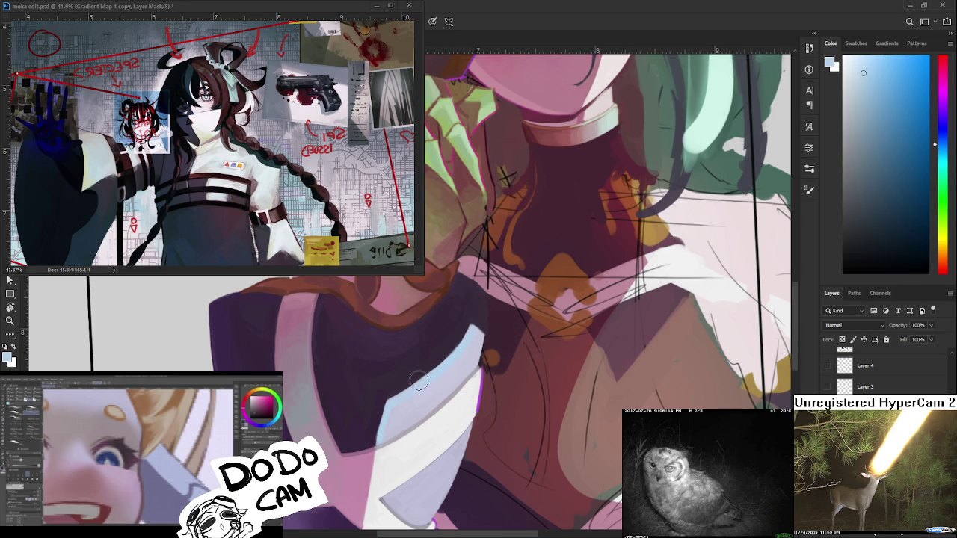
pyautogui.moveTo(473, 334); pyautogui.dragTo(389, 418)
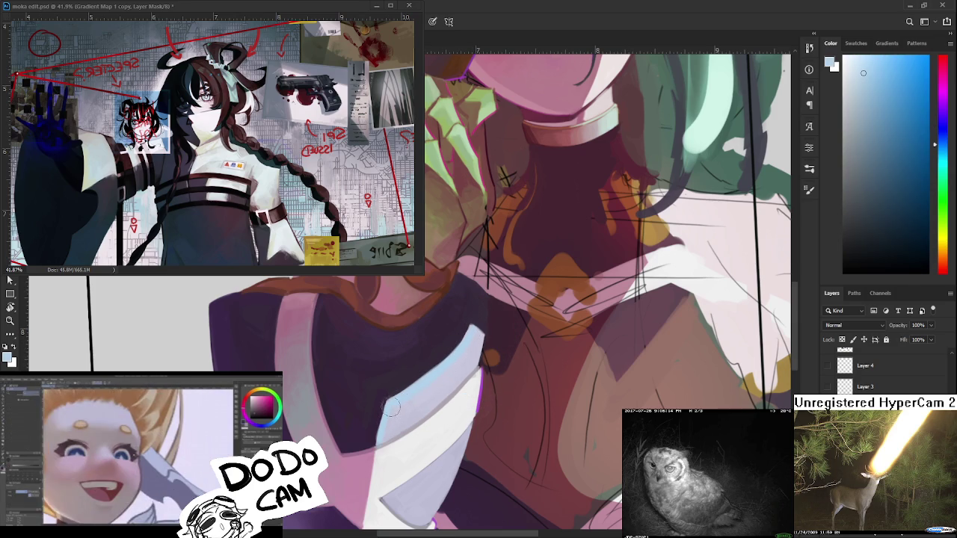
# - Shade the white collar panel with dabs of light blue and lavender
pyautogui.keyDown('alt'); pyautogui.click(379, 406); pyautogui.keyUp('alt')
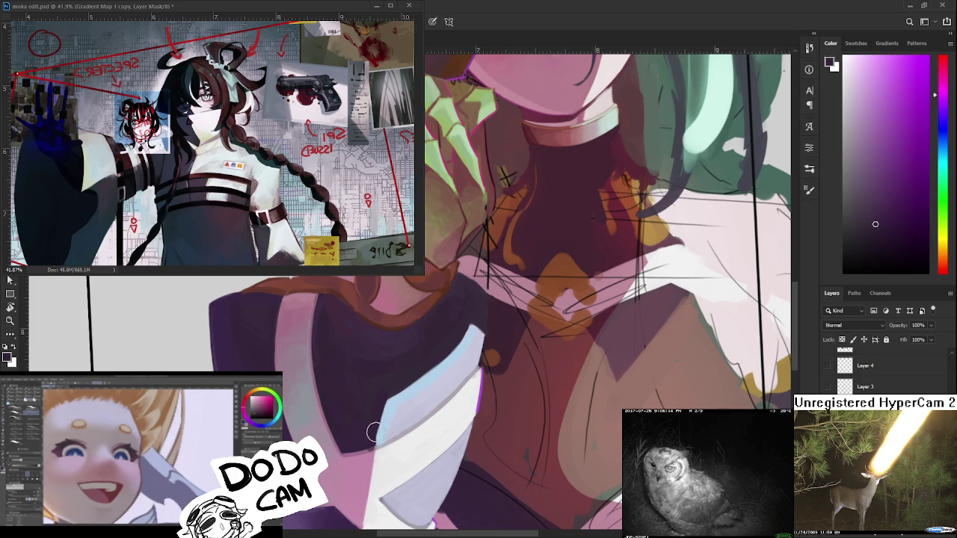
pyautogui.keyDown('alt'); pyautogui.click(390, 415); pyautogui.keyUp('alt')
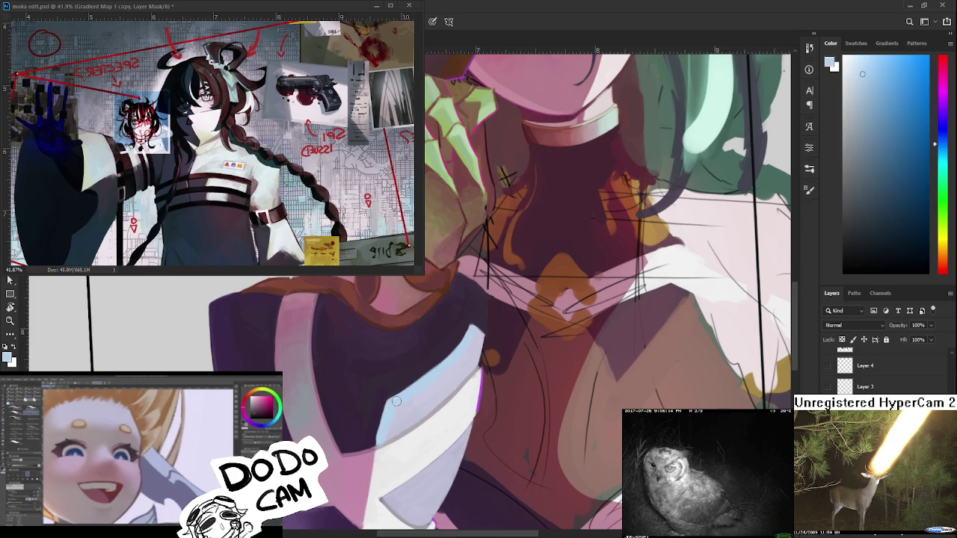
pyautogui.keyDown('alt'); pyautogui.click(379, 423); pyautogui.keyUp('alt')
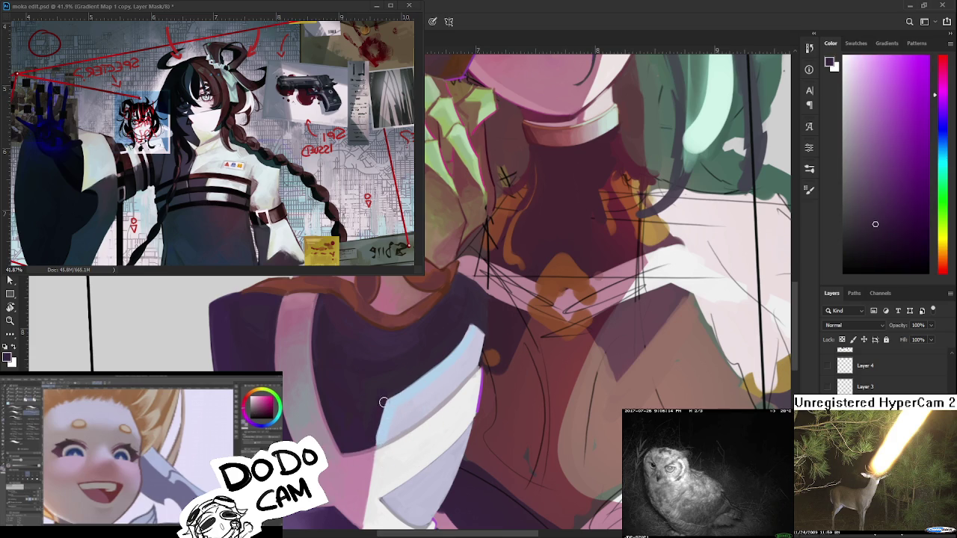
pyautogui.keyDown('alt'); pyautogui.click(383, 403); pyautogui.keyUp('alt')
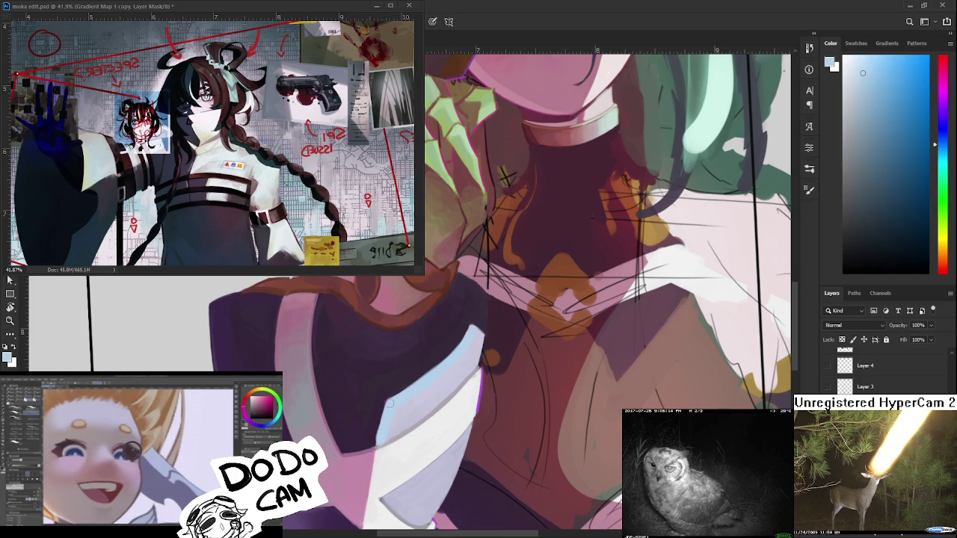
pyautogui.keyDown('alt'); pyautogui.click(379, 412); pyautogui.keyUp('alt')
pyautogui.keyDown('alt'); pyautogui.click(384, 427); pyautogui.keyUp('alt')
pyautogui.moveTo(383, 427); pyautogui.dragTo(391, 412)
pyautogui.keyDown('alt'); pyautogui.click(392, 401); pyautogui.keyUp('alt')
pyautogui.keyDown('alt'); pyautogui.click(396, 404); pyautogui.keyUp('alt')
pyautogui.keyDown('alt'); pyautogui.click(403, 405); pyautogui.keyUp('alt')
pyautogui.keyDown('alt'); pyautogui.click(402, 405); pyautogui.keyUp('alt')
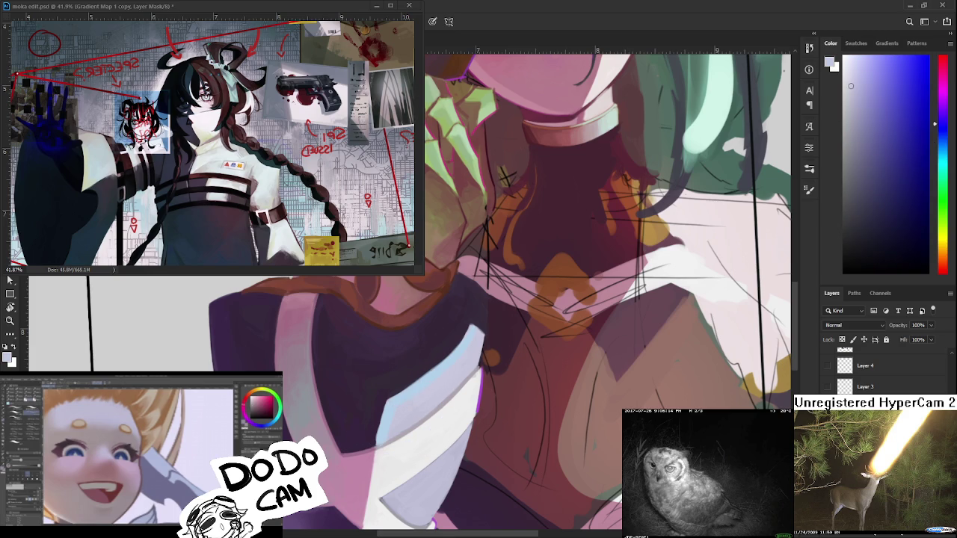
pyautogui.scroll(-5, 421, 402)
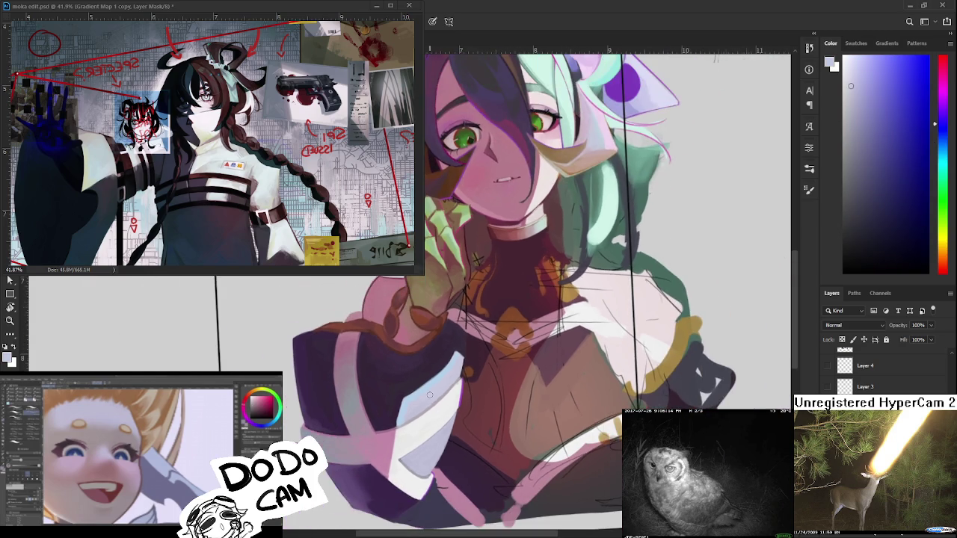
# - Sample dark purple, light blue and lavender tones from the jacket and collar
pyautogui.scroll(5, 433, 397)
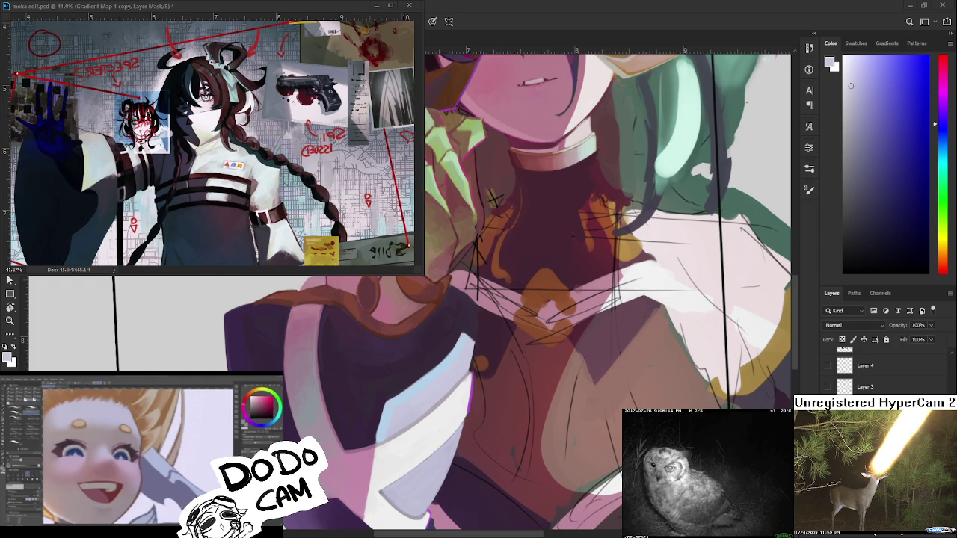
pyautogui.keyDown('alt'); pyautogui.click(364, 395); pyautogui.keyUp('alt')
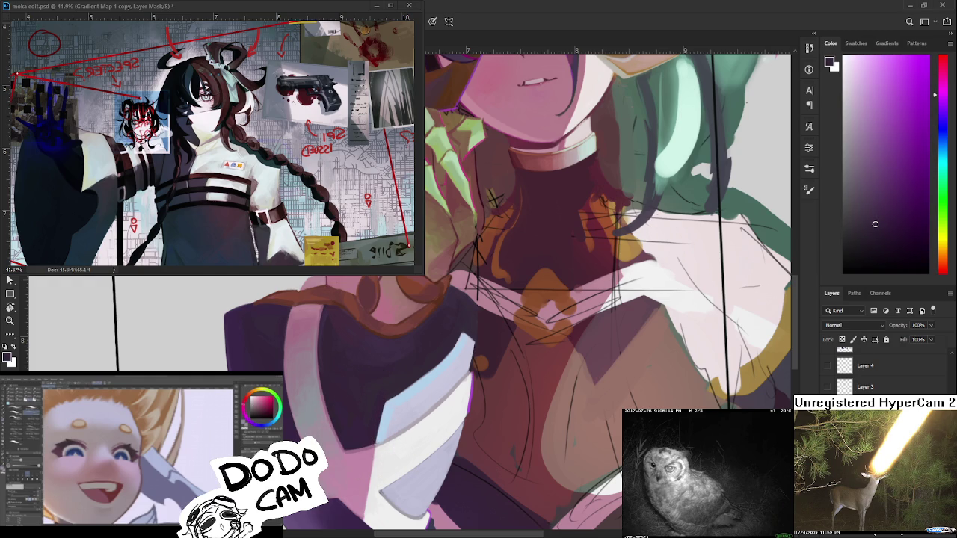
pyautogui.moveTo(398, 419); pyautogui.dragTo(383, 389)
pyautogui.keyDown('alt'); pyautogui.click(370, 383); pyautogui.keyUp('alt')
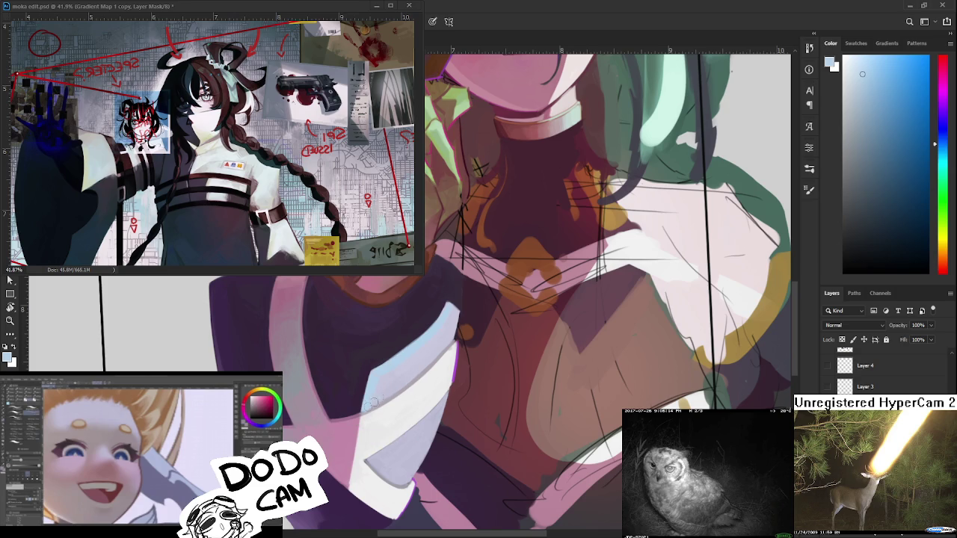
pyautogui.keyDown('alt'); pyautogui.click(378, 396); pyautogui.keyUp('alt')
pyautogui.keyDown('alt'); pyautogui.click(381, 382); pyautogui.keyUp('alt')
pyautogui.keyDown('alt'); pyautogui.click(385, 379); pyautogui.keyUp('alt')
pyautogui.moveTo(385, 378); pyautogui.dragTo(389, 380)
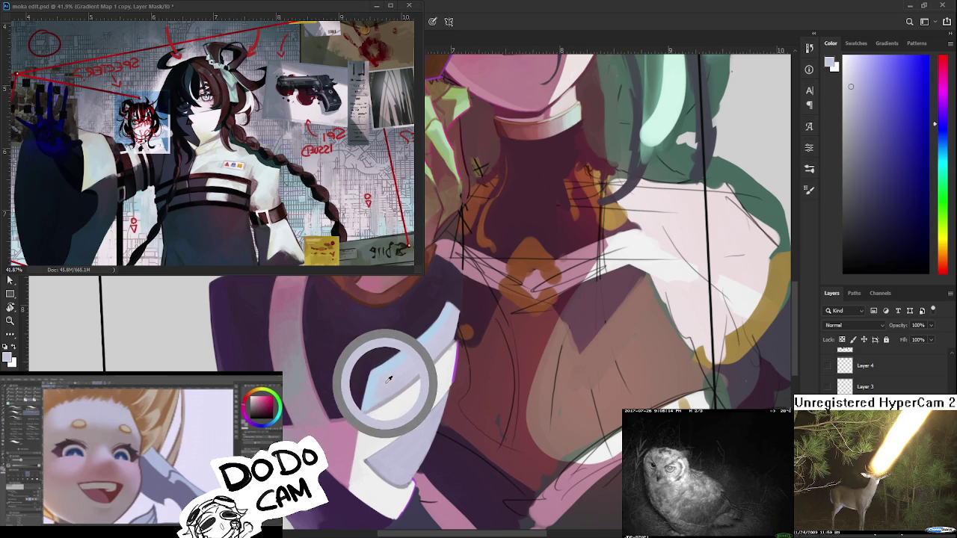
# - Paint lavender into the collar's inner edge and dab a blended tone onto its tip
pyautogui.moveTo(389, 380); pyautogui.dragTo(386, 378)
pyautogui.keyDown('alt'); pyautogui.click(386, 378); pyautogui.keyUp('alt')
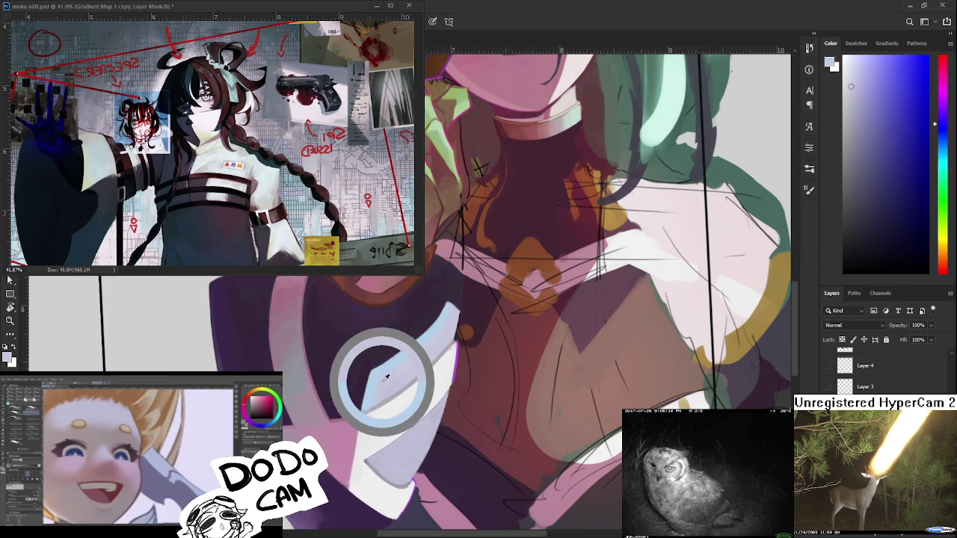
pyautogui.moveTo(418, 340); pyautogui.dragTo(437, 323)
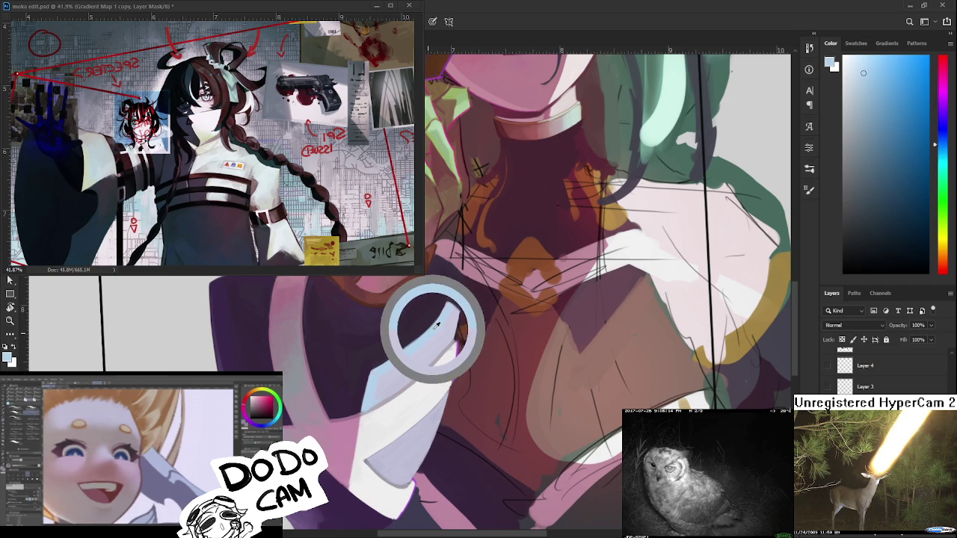
pyautogui.keyDown('alt'); pyautogui.click(449, 313); pyautogui.keyUp('alt')
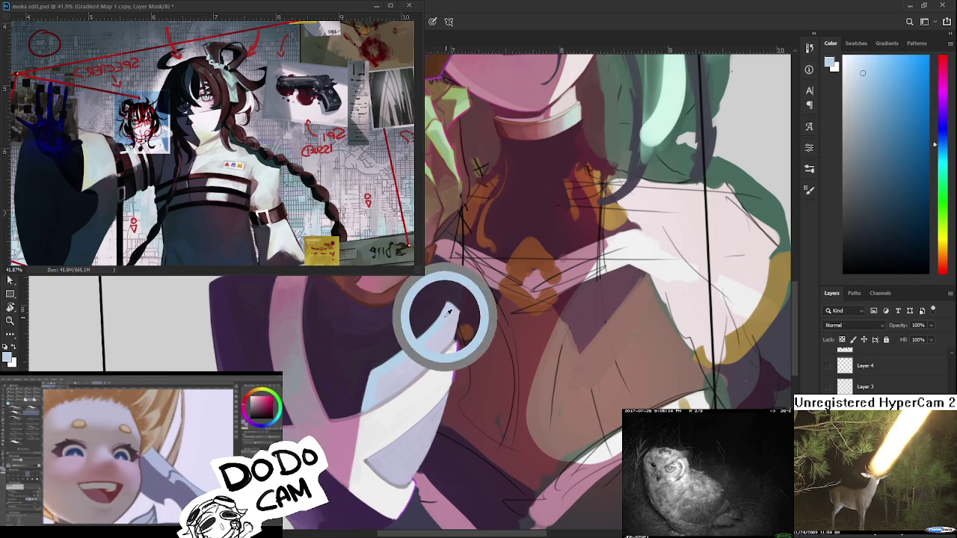
pyautogui.keyDown('alt'); pyautogui.click(448, 312); pyautogui.keyUp('alt')
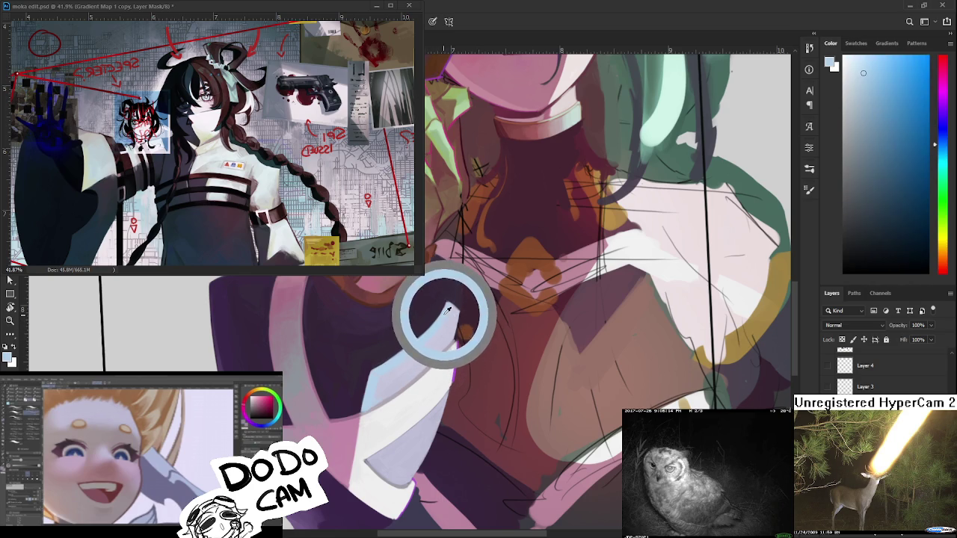
pyautogui.scroll(-3, 439, 315)
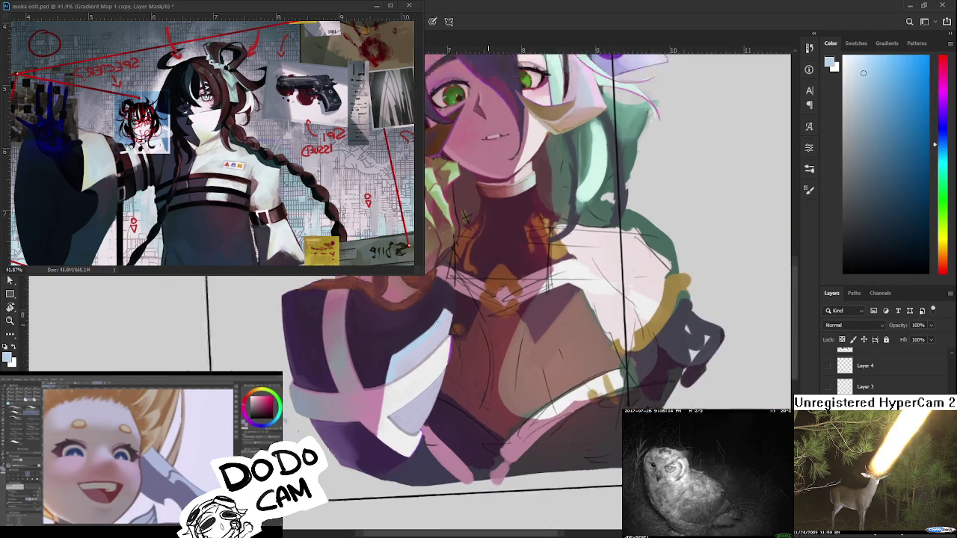
# - Tilt the figure and blend a sampled collar tone across the white collar panel
pyautogui.scroll(-2, 430, 337)
pyautogui.scroll(2, 423, 354)
pyautogui.scroll(2, 423, 353)
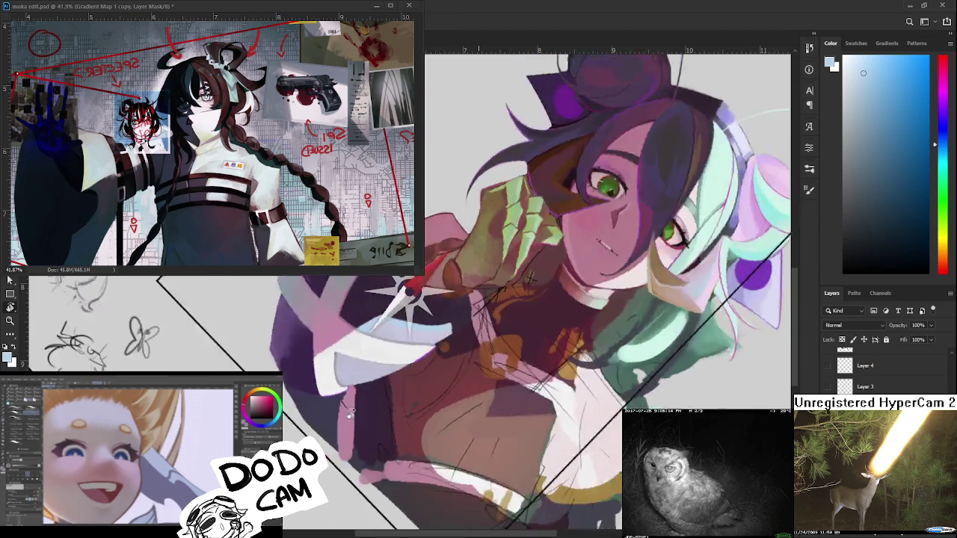
pyautogui.moveTo(423, 353)
pyautogui.mouseDown()
pyautogui.moveTo(371, 417)
pyautogui.moveTo(389, 365)
pyautogui.mouseUp()
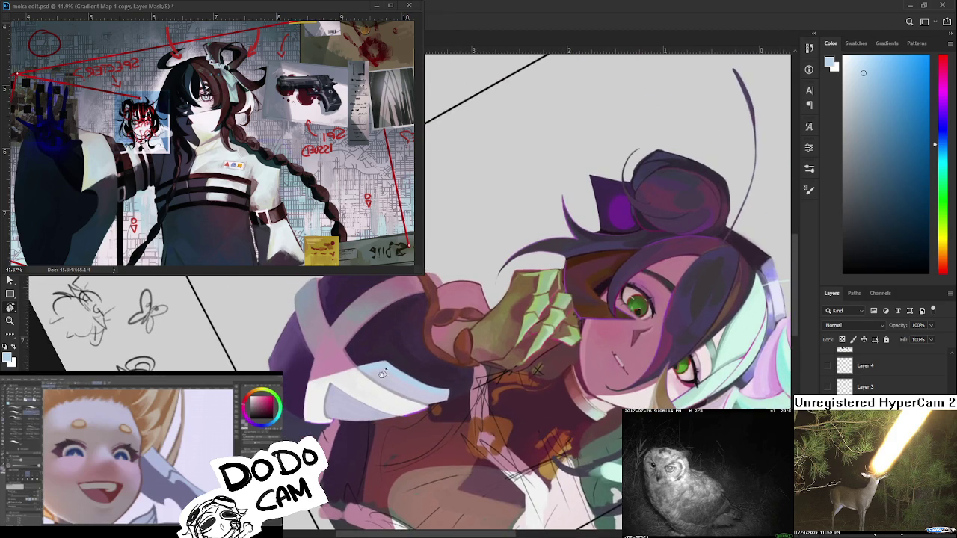
pyautogui.keyDown('alt'); pyautogui.click(402, 365); pyautogui.keyUp('alt')
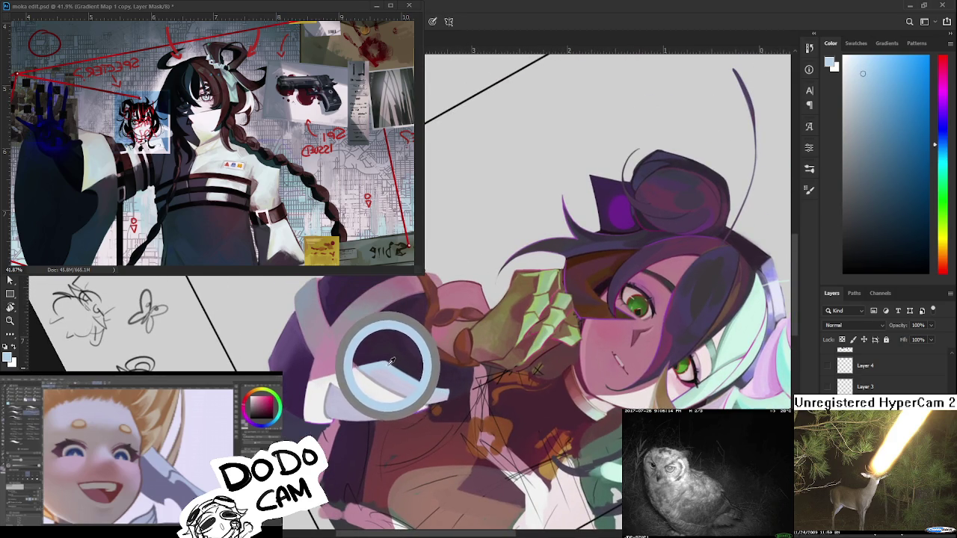
pyautogui.moveTo(398, 365); pyautogui.dragTo(382, 364)
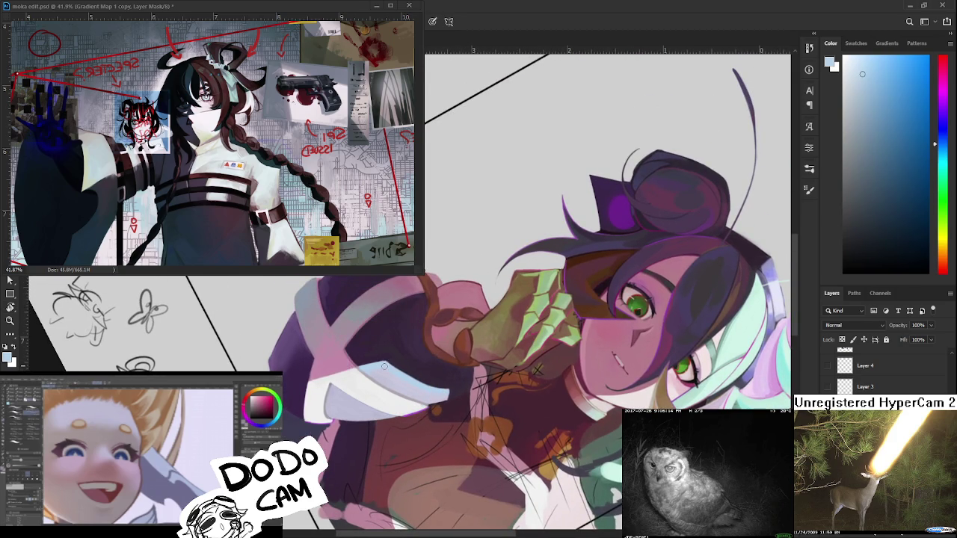
pyautogui.keyDown('alt'); pyautogui.click(411, 380); pyautogui.keyUp('alt')
pyautogui.moveTo(329, 389); pyautogui.dragTo(385, 361)
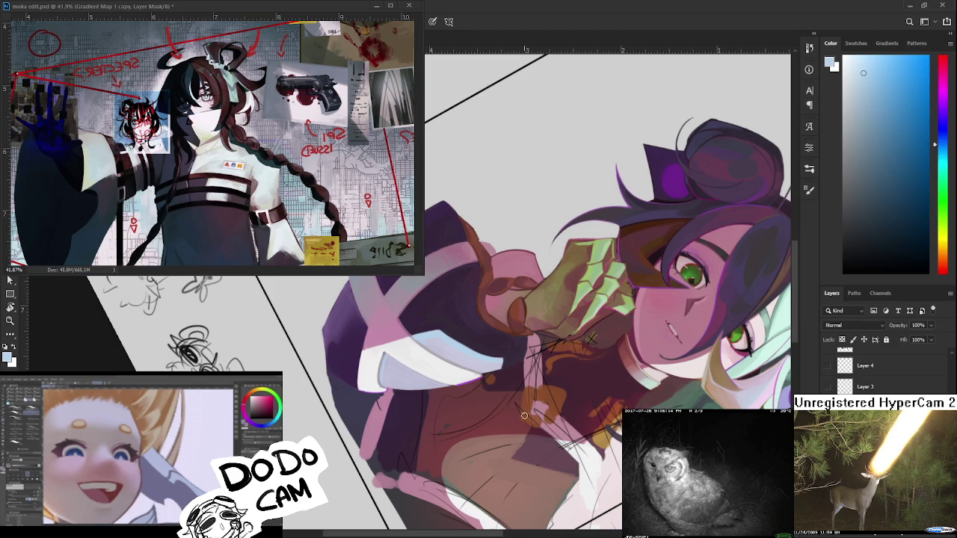
# - Rotate onto the collar, blend pale lavender across it and pick purple-blue shadow tones
pyautogui.scroll(2, 516, 411)
pyautogui.keyDown('alt'); pyautogui.click(369, 308); pyautogui.keyUp('alt')
pyautogui.moveTo(370, 308)
pyautogui.mouseDown()
pyautogui.moveTo(384, 331)
pyautogui.moveTo(355, 349)
pyautogui.mouseUp()
pyautogui.press('r')
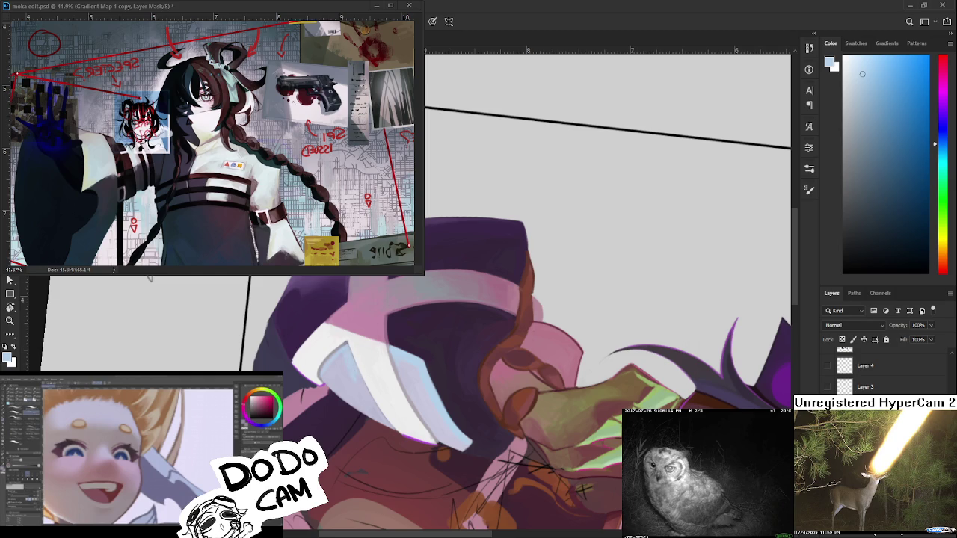
pyautogui.keyDown('alt'); pyautogui.click(362, 380); pyautogui.keyUp('alt')
pyautogui.keyDown('alt'); pyautogui.click(357, 375); pyautogui.keyUp('alt')
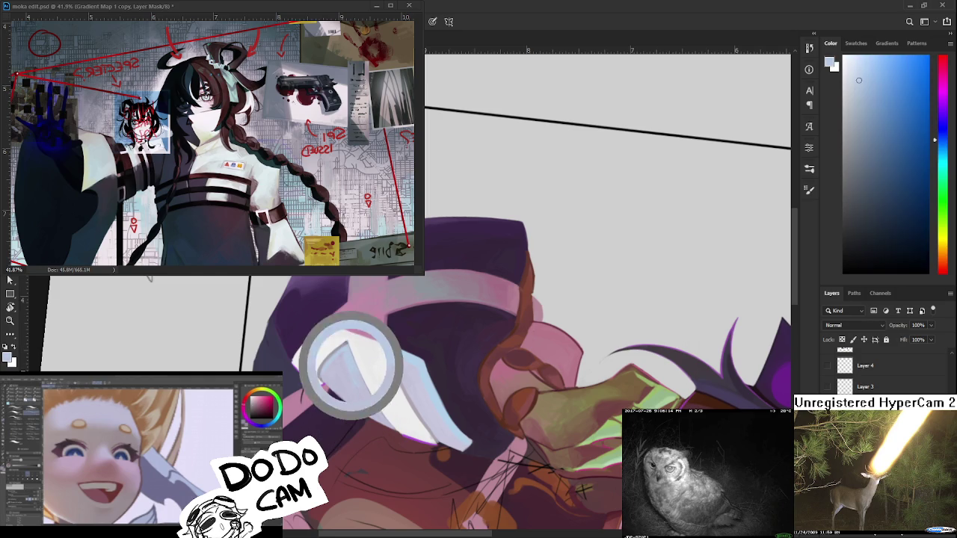
pyautogui.moveTo(342, 395)
pyautogui.mouseDown()
pyautogui.moveTo(358, 374)
pyautogui.moveTo(352, 348)
pyautogui.mouseUp()
pyautogui.keyDown('alt'); pyautogui.click(352, 364); pyautogui.keyUp('alt')
pyautogui.keyDown('alt'); pyautogui.click(344, 361); pyautogui.keyUp('alt')
pyautogui.keyDown('alt'); pyautogui.click(356, 365); pyautogui.keyUp('alt')
pyautogui.keyDown('alt'); pyautogui.click(353, 370); pyautogui.keyUp('alt')
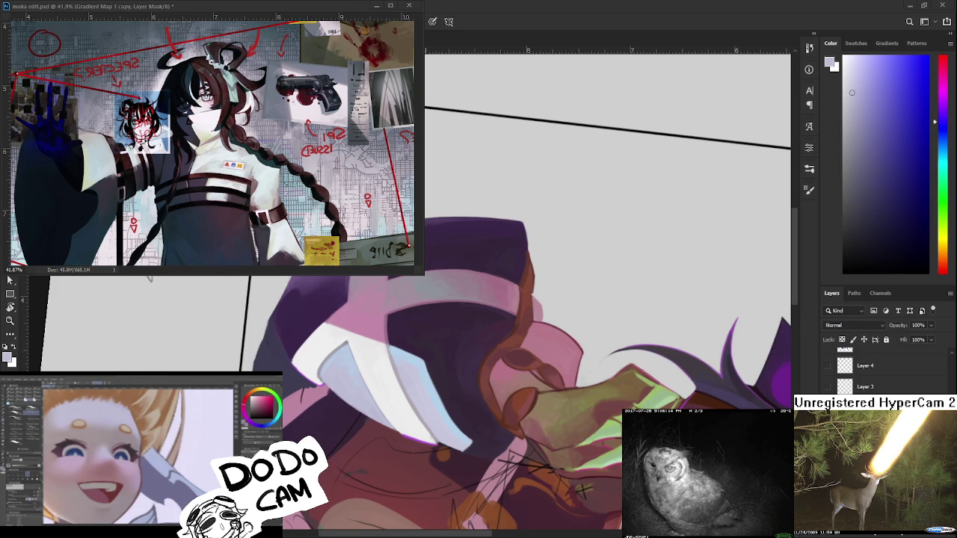
# - Dab and blend lighter blues across the collar panel
pyautogui.keyDown('alt'); pyautogui.click(337, 357); pyautogui.keyUp('alt')
pyautogui.keyDown('alt'); pyautogui.click(341, 359); pyautogui.keyUp('alt')
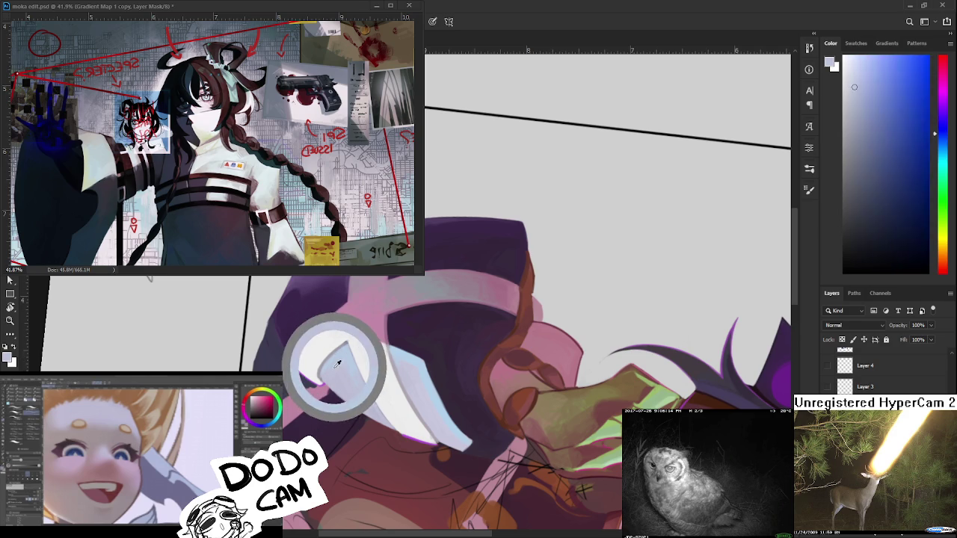
pyautogui.keyDown('alt'); pyautogui.click(346, 361); pyautogui.keyUp('alt')
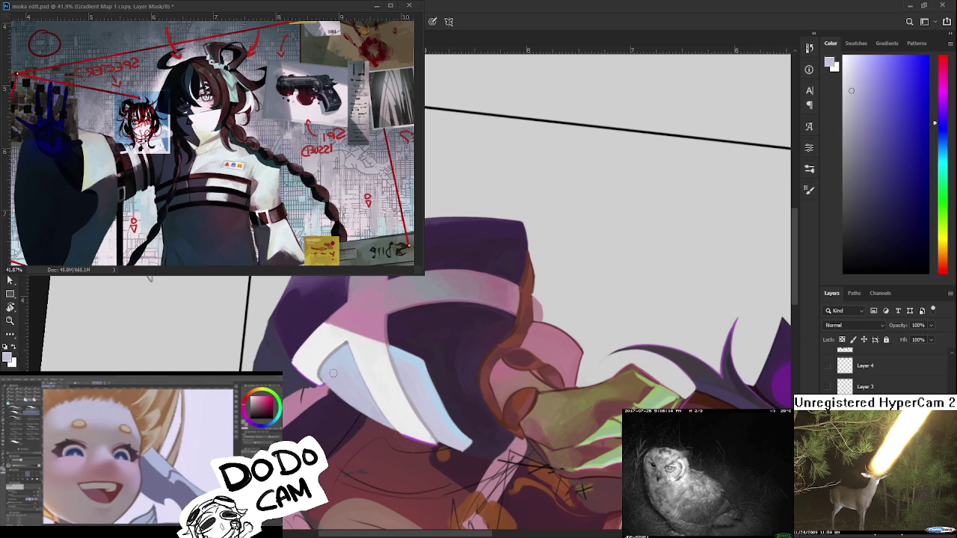
pyautogui.keyDown('alt'); pyautogui.click(346, 377); pyautogui.keyUp('alt')
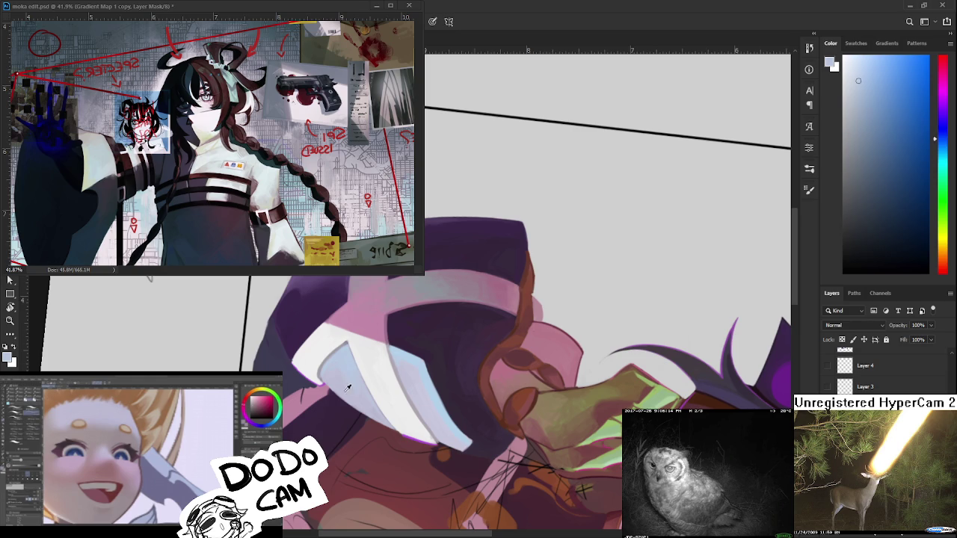
pyautogui.keyDown('alt'); pyautogui.click(345, 389); pyautogui.keyUp('alt')
pyautogui.keyDown('alt'); pyautogui.click(346, 382); pyautogui.keyUp('alt')
pyautogui.keyDown('alt'); pyautogui.click(341, 381); pyautogui.keyUp('alt')
pyautogui.keyDown('alt'); pyautogui.click(341, 384); pyautogui.keyUp('alt')
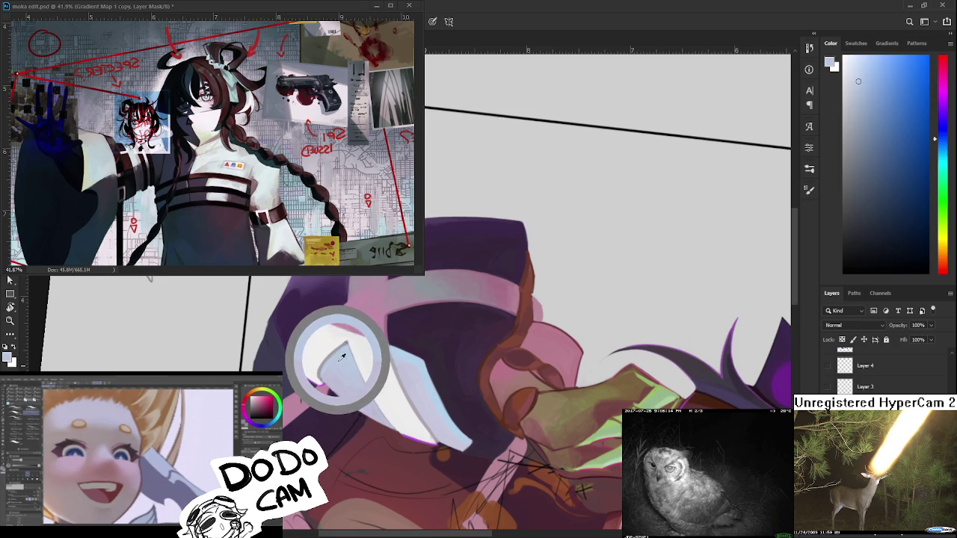
pyautogui.keyDown('alt'); pyautogui.click(349, 366); pyautogui.keyUp('alt')
pyautogui.moveTo(350, 365); pyautogui.dragTo(403, 359)
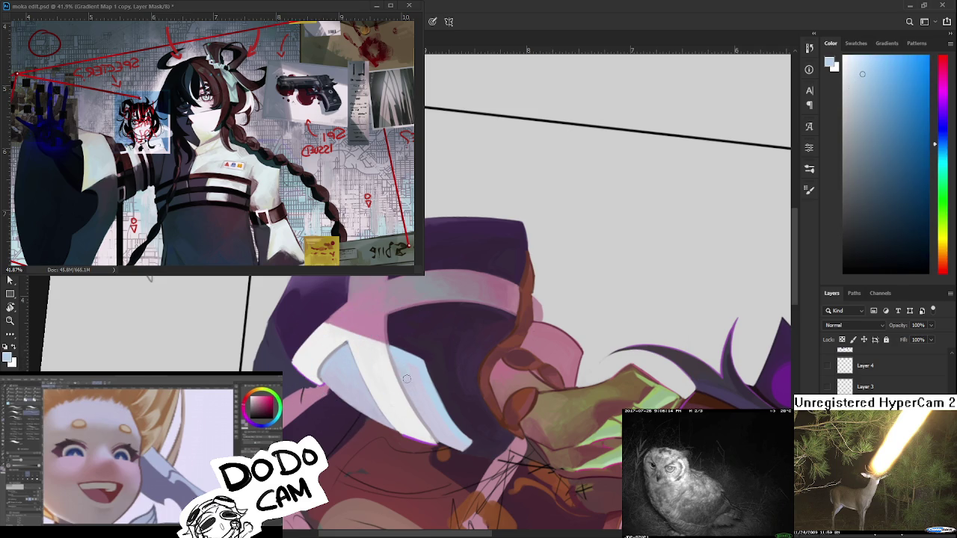
# - Sample blue and pale lavender tones from the sleeve strap
pyautogui.moveTo(415, 378)
pyautogui.mouseDown()
pyautogui.moveTo(412, 356)
pyautogui.moveTo(406, 376)
pyautogui.moveTo(416, 363)
pyautogui.mouseUp()
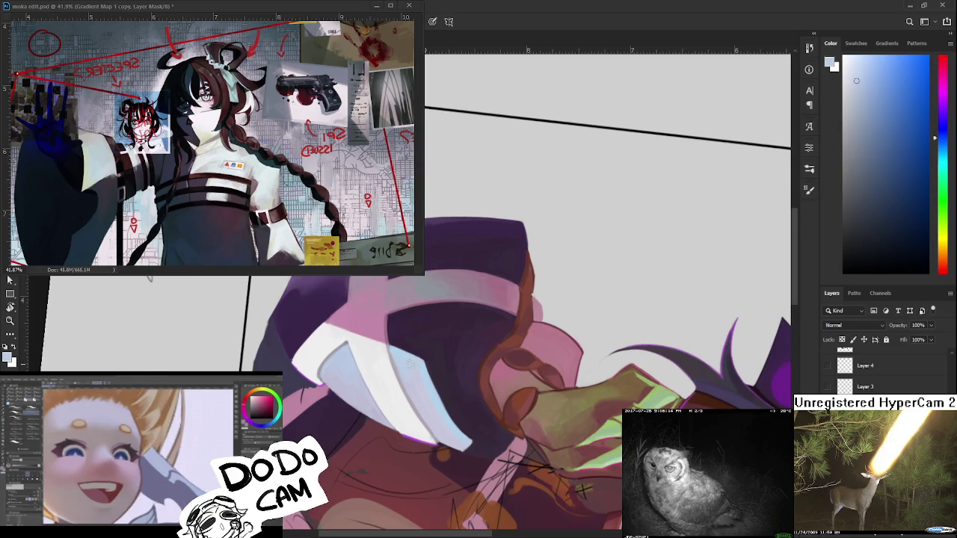
pyautogui.moveTo(420, 374); pyautogui.dragTo(420, 368)
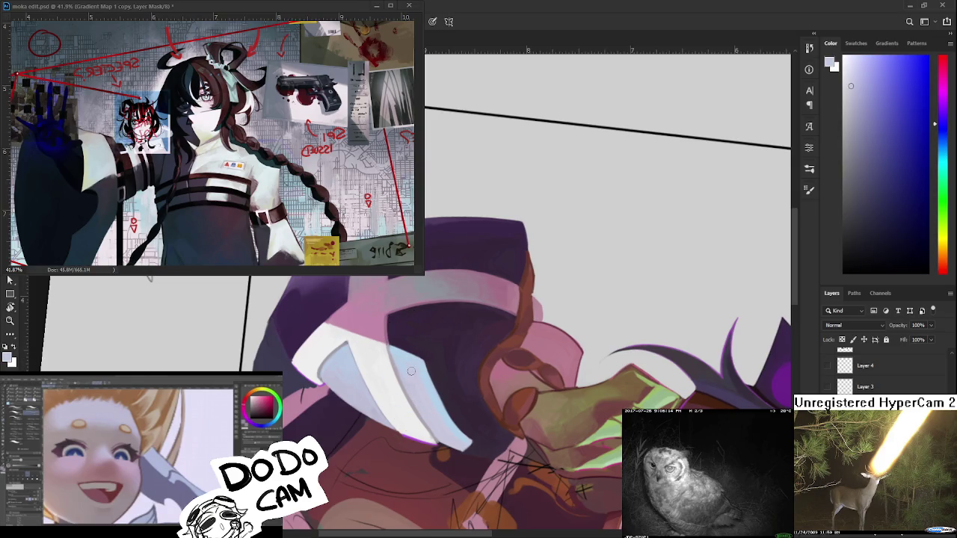
pyautogui.keyDown('alt'); pyautogui.click(424, 375); pyautogui.keyUp('alt')
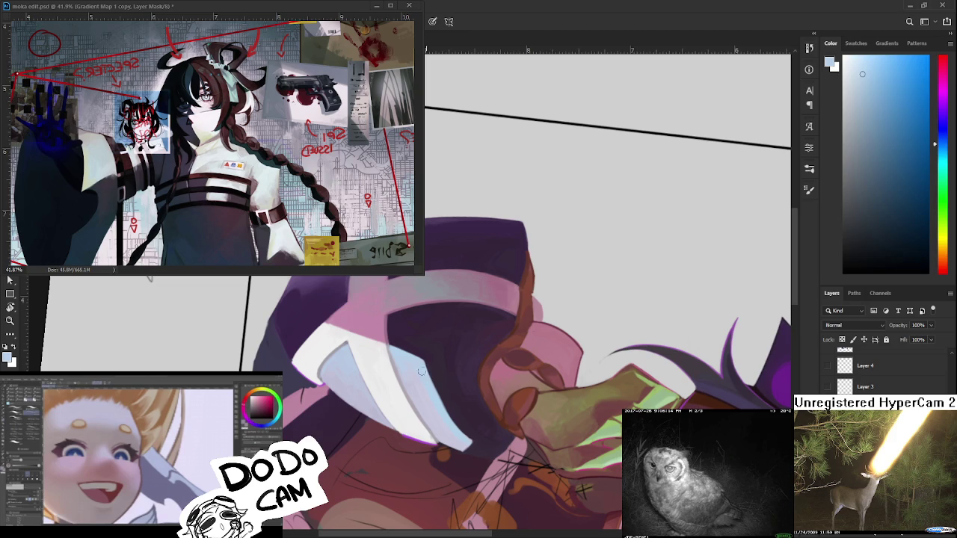
pyautogui.keyDown('alt'); pyautogui.click(423, 374); pyautogui.keyUp('alt')
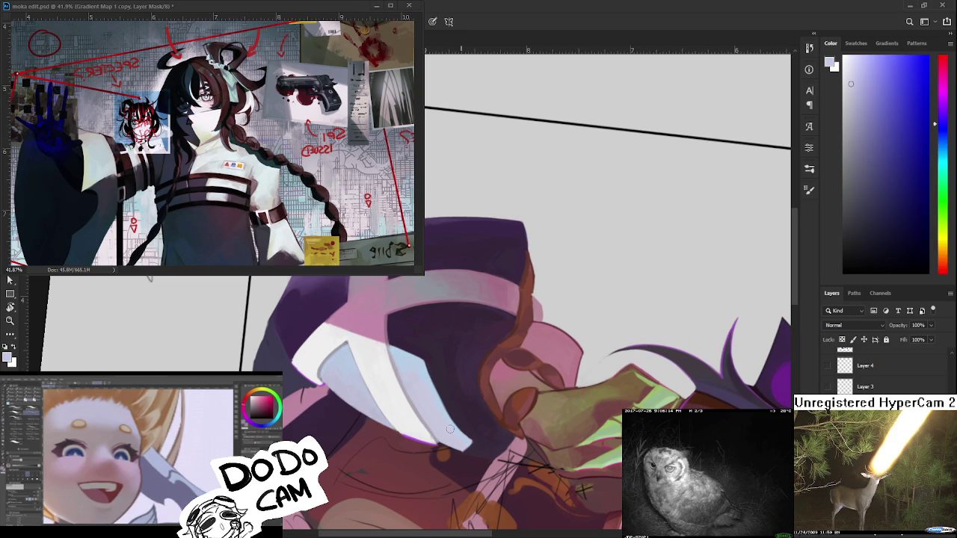
pyautogui.moveTo(454, 431); pyautogui.dragTo(486, 464)
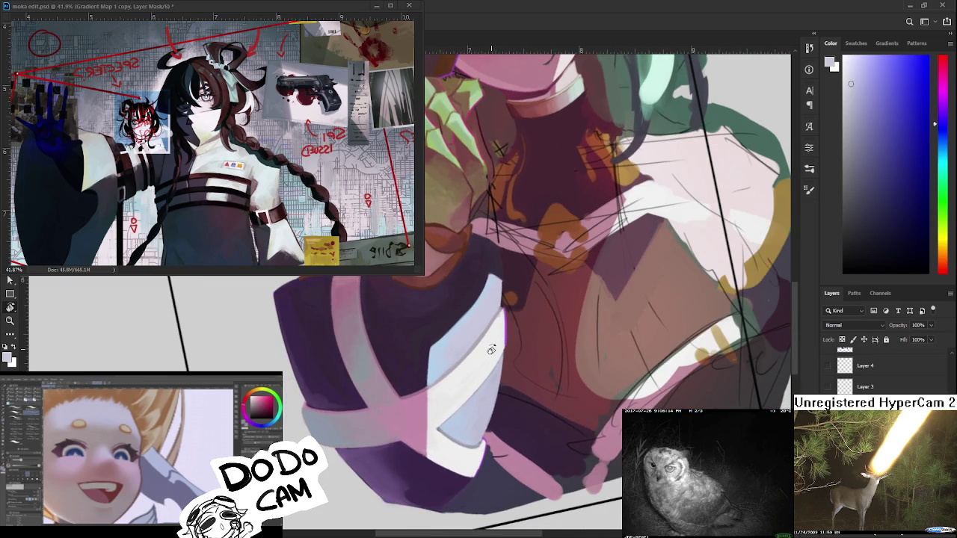
pyautogui.scroll(-1, 491, 352)
pyautogui.scroll(-1, 491, 352)
pyautogui.scroll(-1, 490, 337)
pyautogui.scroll(-1, 491, 338)
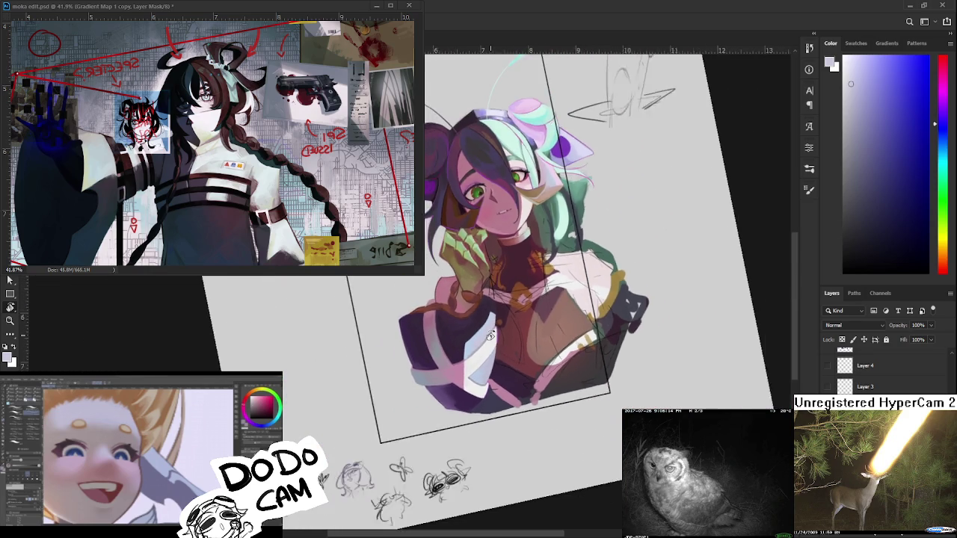
pyautogui.scroll(-1, 490, 337)
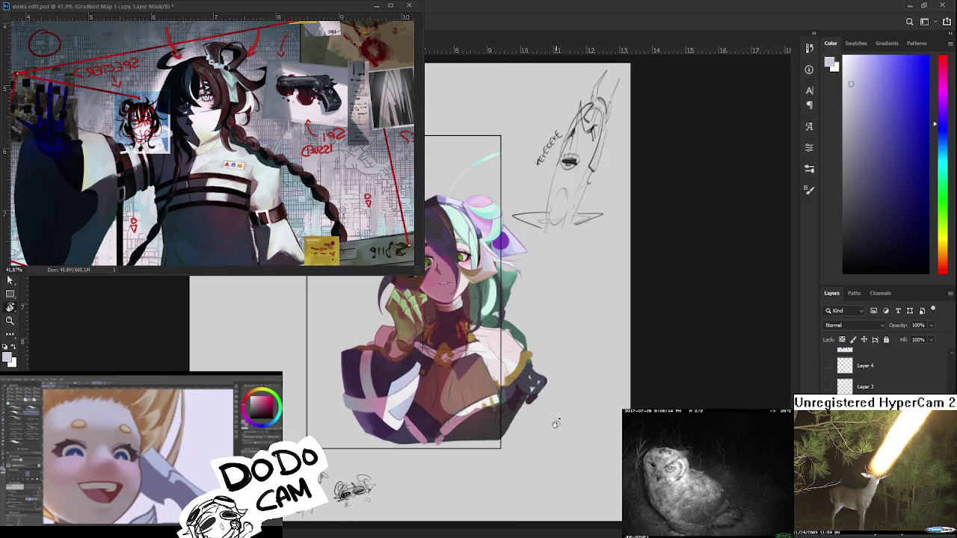
pyautogui.scroll(5, 427, 301)
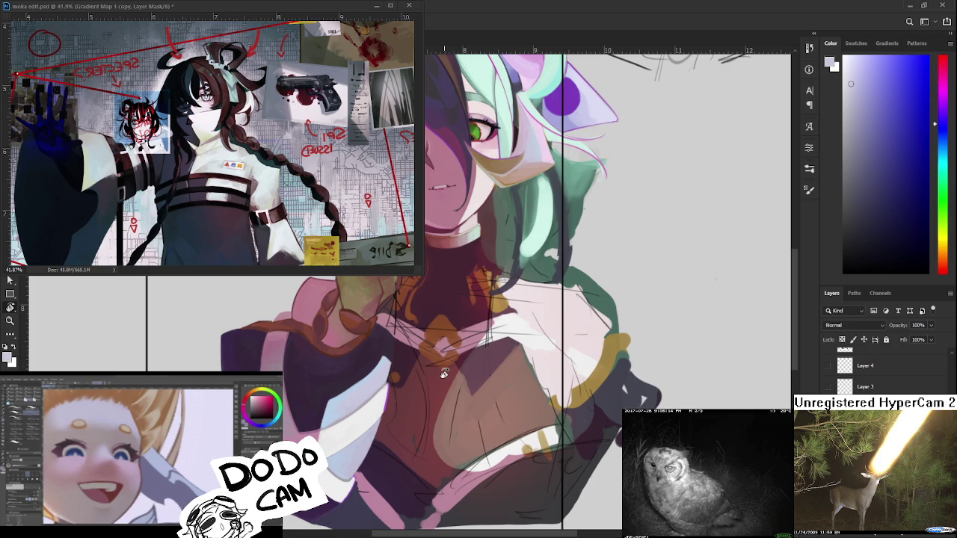
pyautogui.scroll(-2, 434, 350)
pyautogui.scroll(-1, 502, 423)
pyautogui.scroll(1, 502, 423)
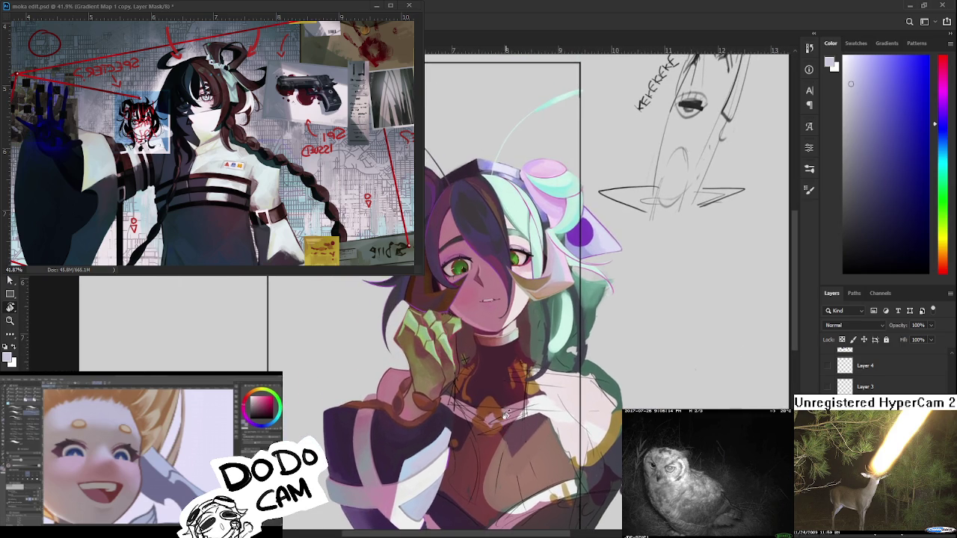
pyautogui.scroll(1, 482, 372)
pyautogui.scroll(1, 480, 361)
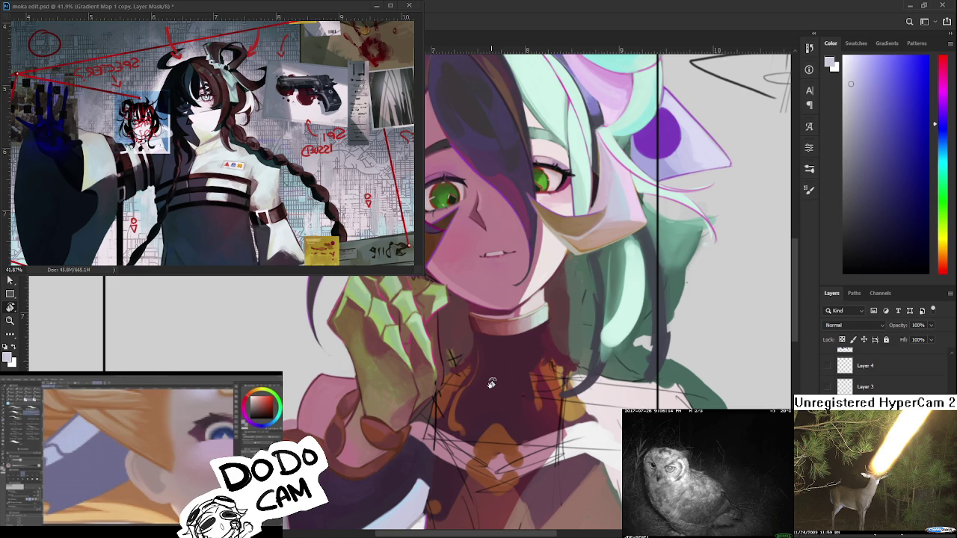
# - Sample dark maroon from the neck and reframe the view on the neck and chest
pyautogui.moveTo(562, 390); pyautogui.dragTo(468, 397)
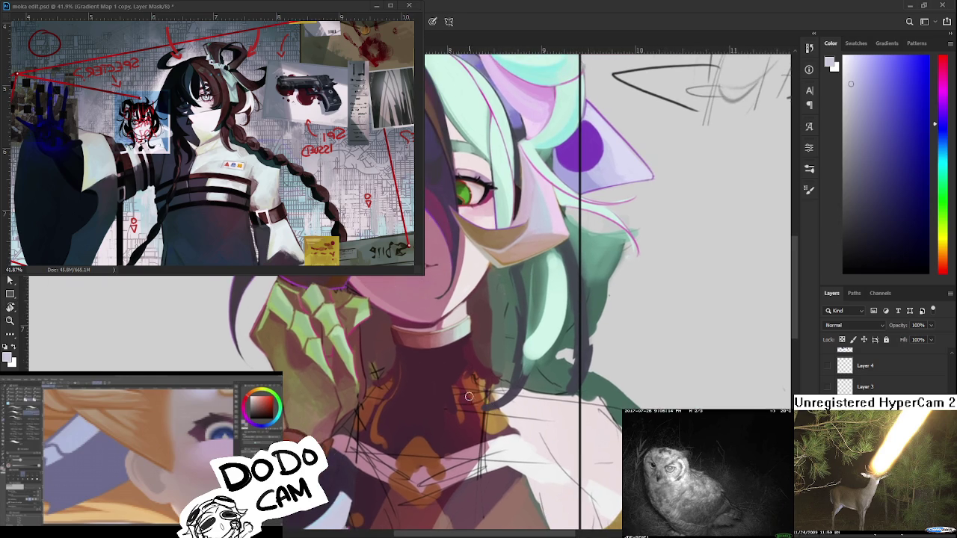
pyautogui.keyDown('alt'); pyautogui.click(446, 383); pyautogui.keyUp('alt')
pyautogui.keyDown('alt'); pyautogui.click(419, 389); pyautogui.keyUp('alt')
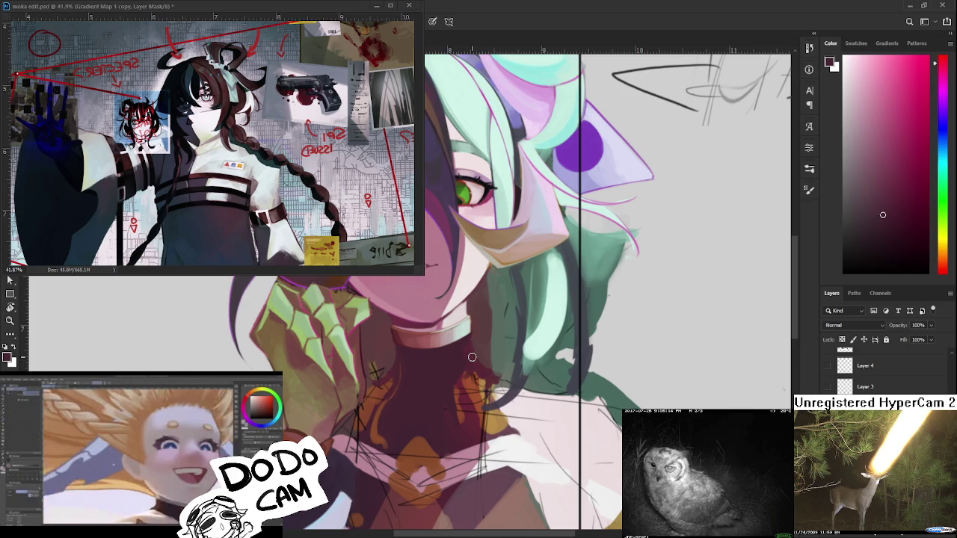
pyautogui.scroll(-2, 472, 358)
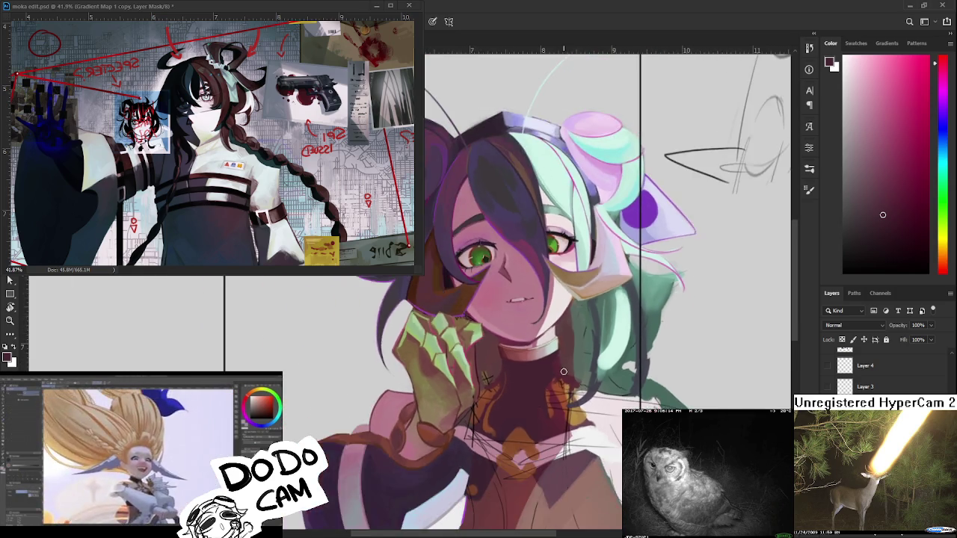
pyautogui.scroll(-2, 564, 372)
pyautogui.moveTo(560, 359); pyautogui.dragTo(540, 407)
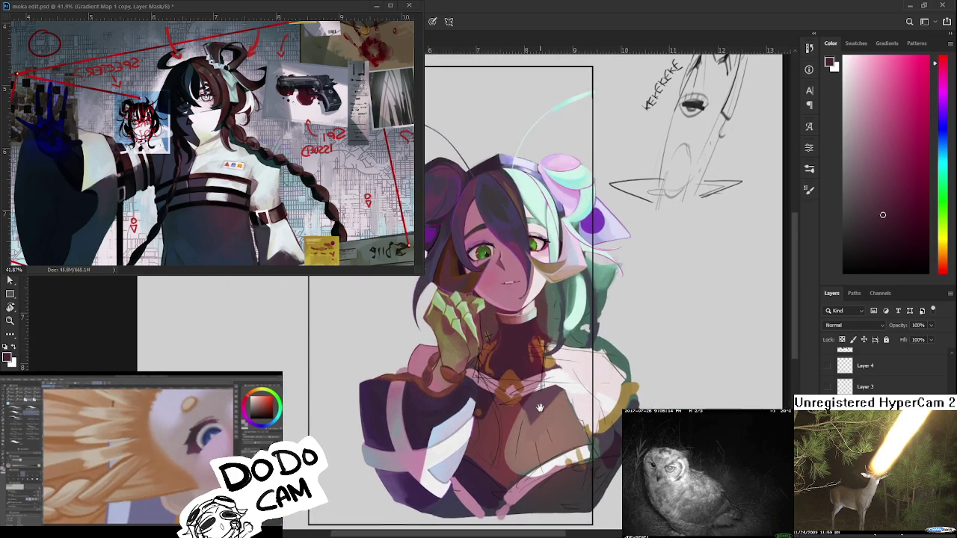
pyautogui.scroll(1, 524, 397)
pyautogui.scroll(1, 523, 397)
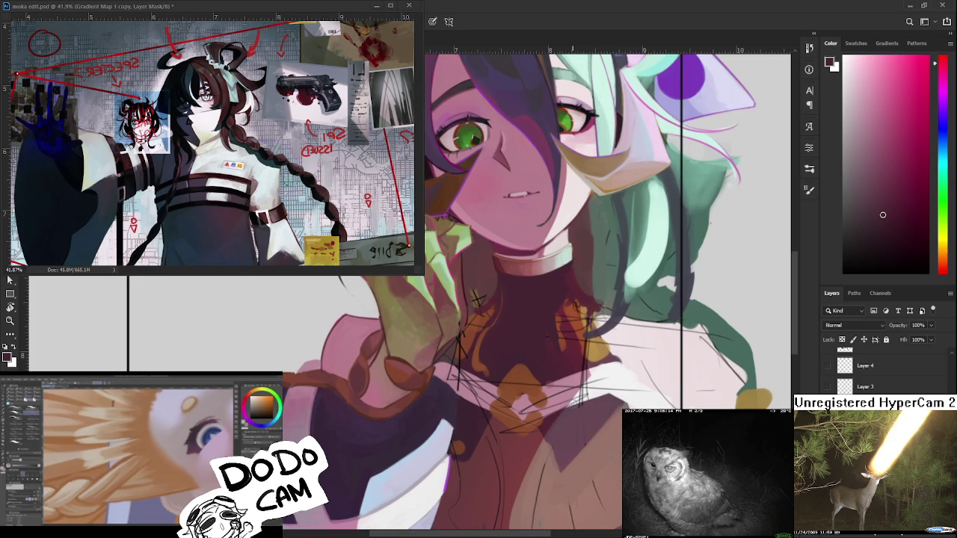
pyautogui.scroll(1, 518, 345)
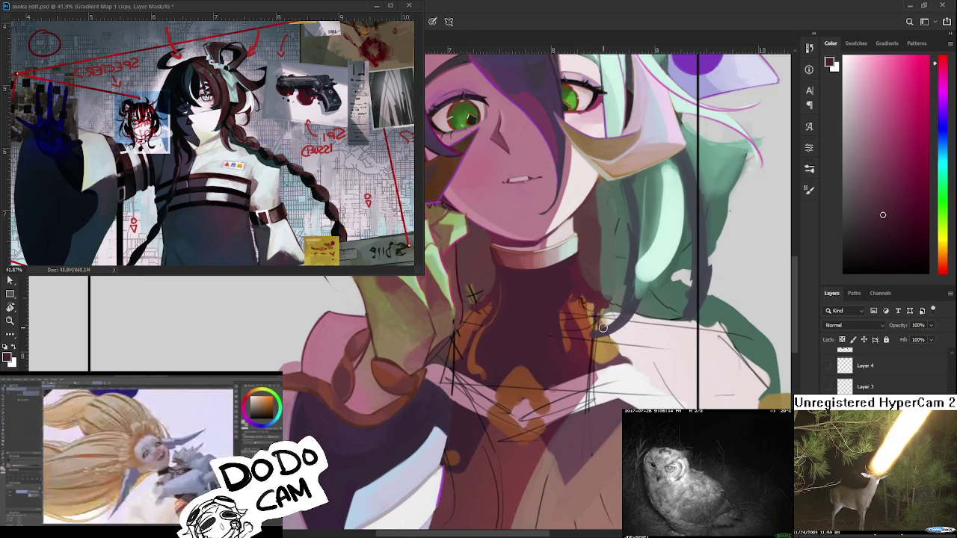
pyautogui.moveTo(603, 327); pyautogui.dragTo(502, 364)
# - Paint light pink over the orange near the neck and hatch in dark maroon strokes
pyautogui.keyDown('alt'); pyautogui.click(504, 364); pyautogui.keyUp('alt')
pyautogui.moveTo(505, 365)
pyautogui.mouseDown()
pyautogui.moveTo(464, 398)
pyautogui.moveTo(516, 369)
pyautogui.moveTo(467, 376)
pyautogui.moveTo(437, 426)
pyautogui.mouseUp()
pyautogui.keyDown('alt'); pyautogui.click(441, 382); pyautogui.keyUp('alt')
pyautogui.moveTo(455, 351)
pyautogui.mouseDown()
pyautogui.moveTo(463, 396)
pyautogui.moveTo(472, 382)
pyautogui.moveTo(480, 390)
pyautogui.mouseUp()
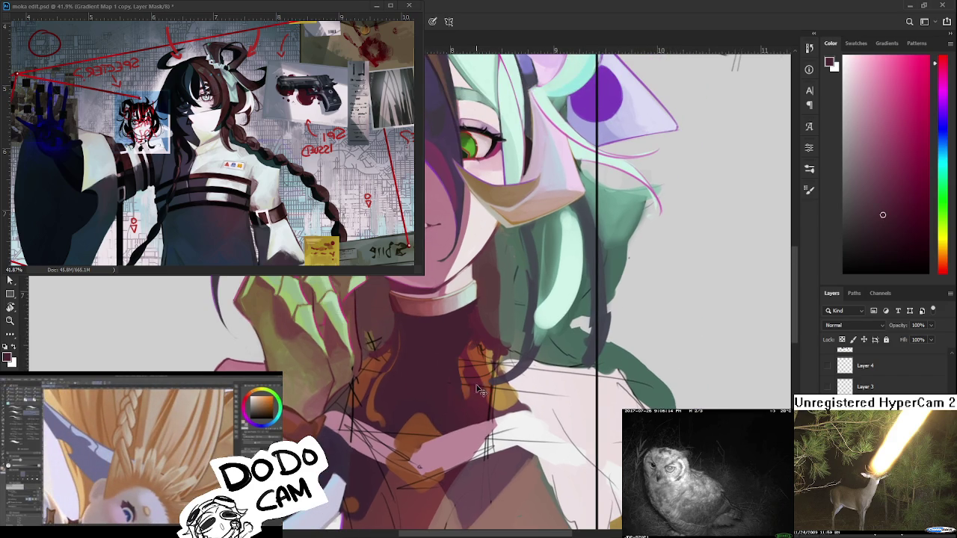
pyautogui.moveTo(413, 352)
pyautogui.mouseDown()
pyautogui.moveTo(453, 341)
pyautogui.moveTo(412, 403)
pyautogui.moveTo(386, 416)
pyautogui.moveTo(423, 432)
pyautogui.mouseUp()
pyautogui.keyDown('alt'); pyautogui.click(400, 410); pyautogui.keyUp('alt')
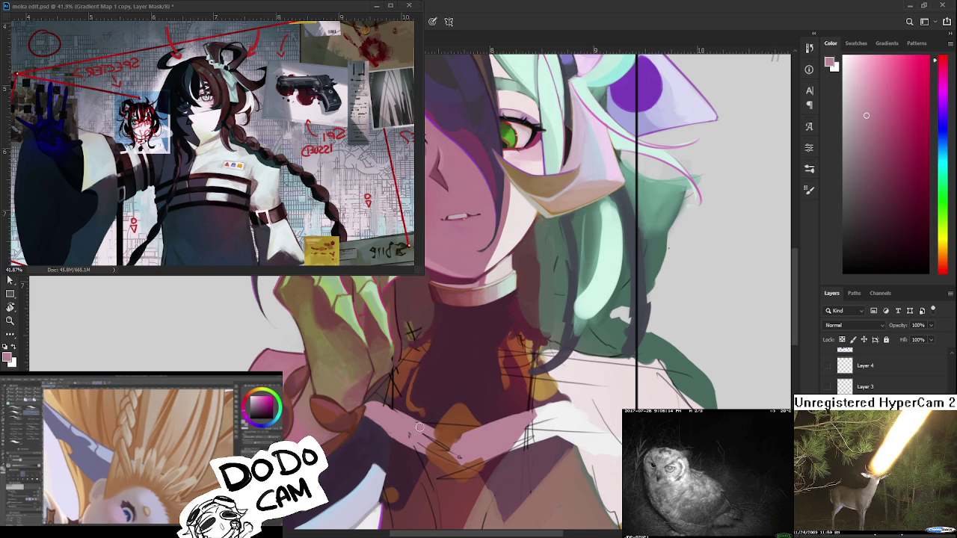
# - Sample pink from the hand and paint light pink hatch strokes across it
pyautogui.keyDown('alt'); pyautogui.click(417, 446); pyautogui.keyUp('alt')
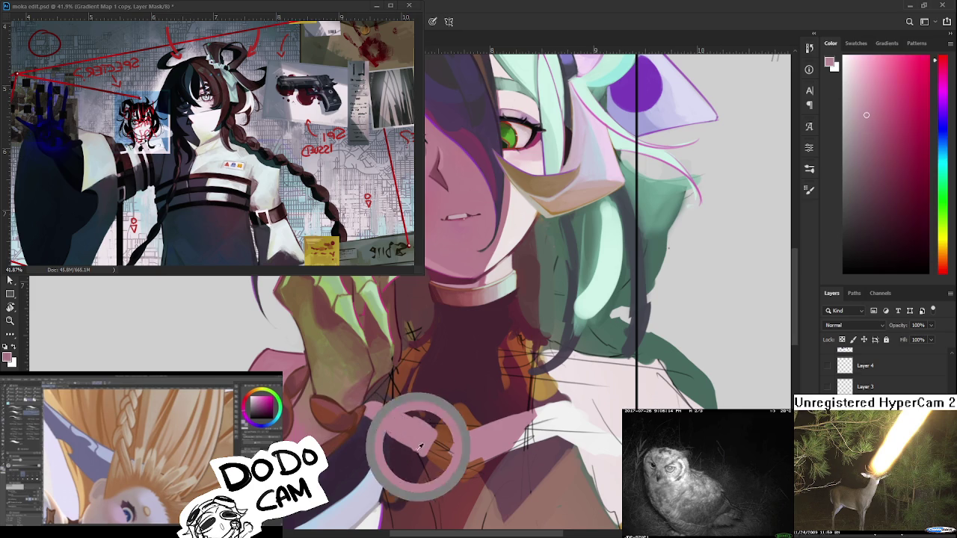
pyautogui.moveTo(397, 447); pyautogui.dragTo(439, 378)
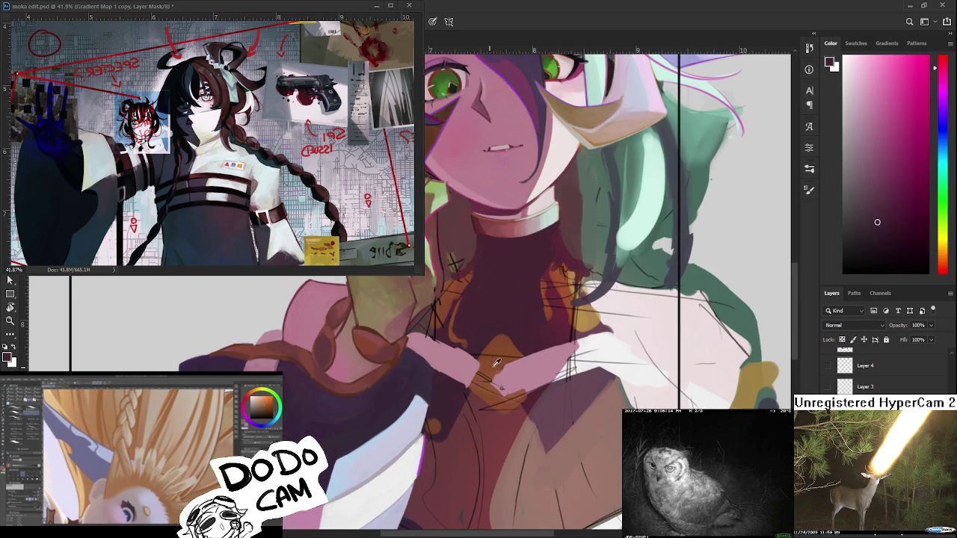
pyautogui.keyDown('alt'); pyautogui.click(495, 353); pyautogui.keyUp('alt')
pyautogui.moveTo(495, 353); pyautogui.dragTo(457, 380)
pyautogui.keyDown('alt'); pyautogui.click(443, 390); pyautogui.keyUp('alt')
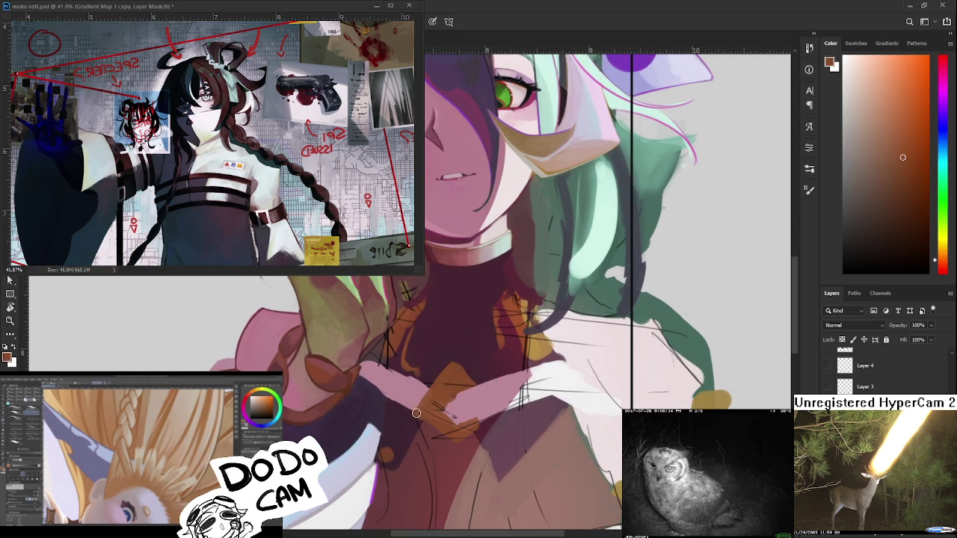
pyautogui.keyDown('alt'); pyautogui.click(468, 398); pyautogui.keyUp('alt')
pyautogui.keyDown('alt'); pyautogui.click(456, 397); pyautogui.keyUp('alt')
pyautogui.moveTo(432, 413); pyautogui.dragTo(454, 425)
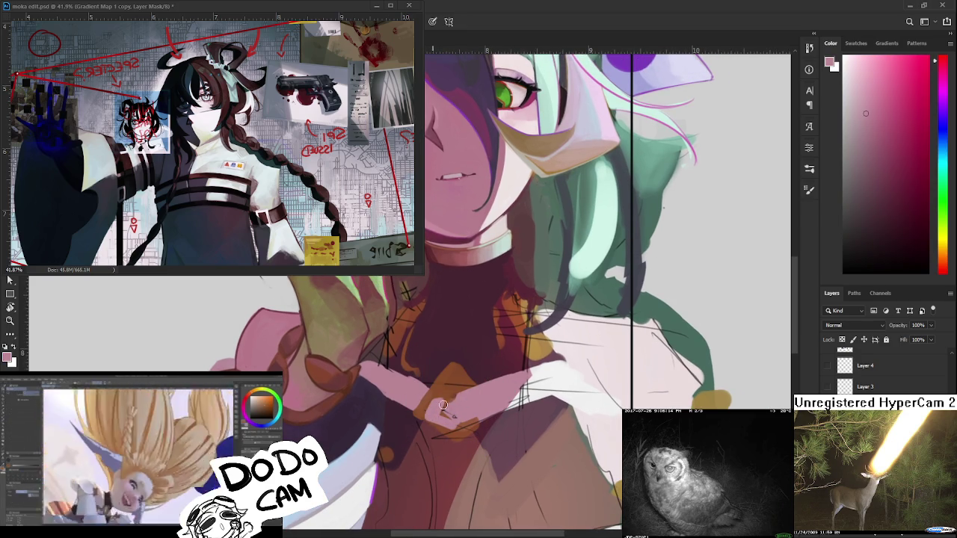
# - Paint brown along the hand's lower edge, alternating pink and brown samples
pyautogui.keyDown('alt'); pyautogui.click(421, 398); pyautogui.keyUp('alt')
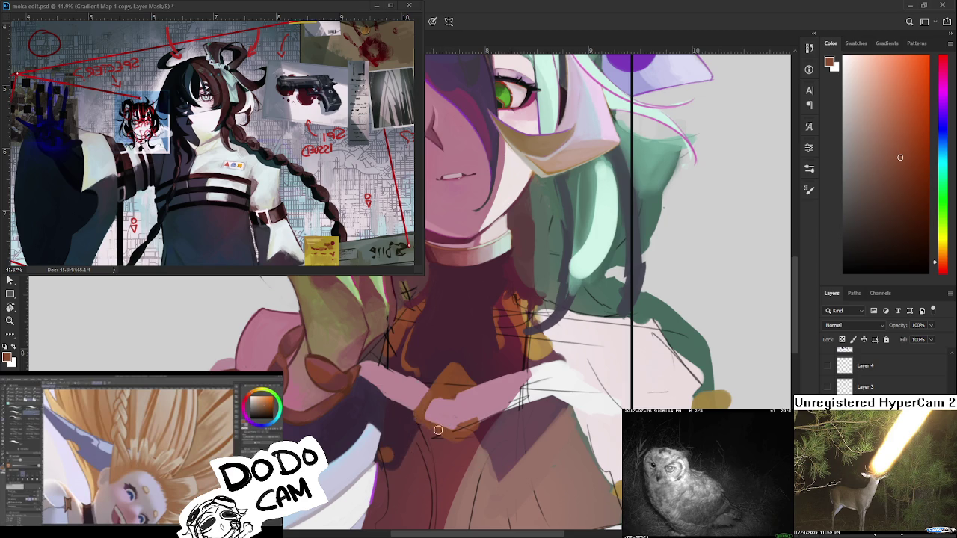
pyautogui.moveTo(424, 417); pyautogui.dragTo(452, 432)
pyautogui.keyDown('alt'); pyautogui.click(427, 395); pyautogui.keyUp('alt')
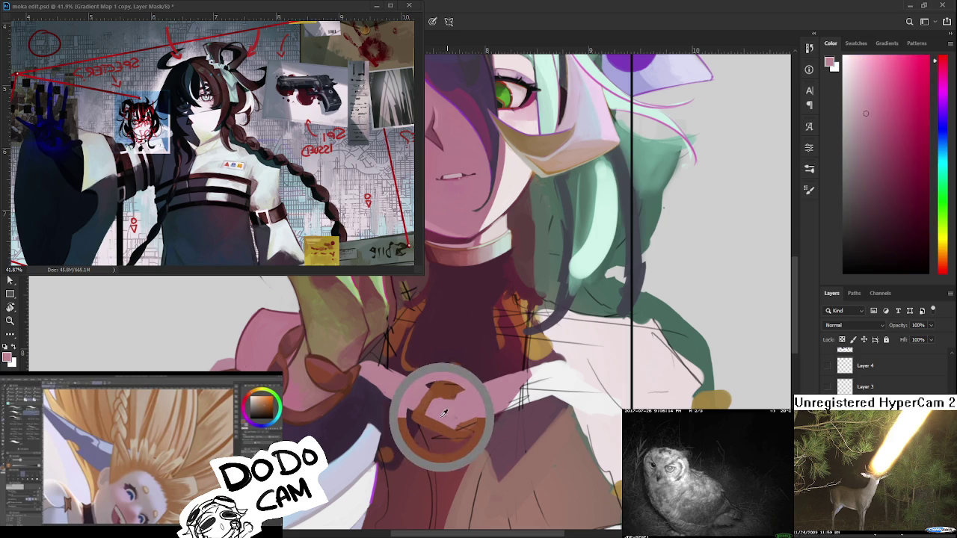
pyautogui.keyDown('alt'); pyautogui.click(459, 419); pyautogui.keyUp('alt')
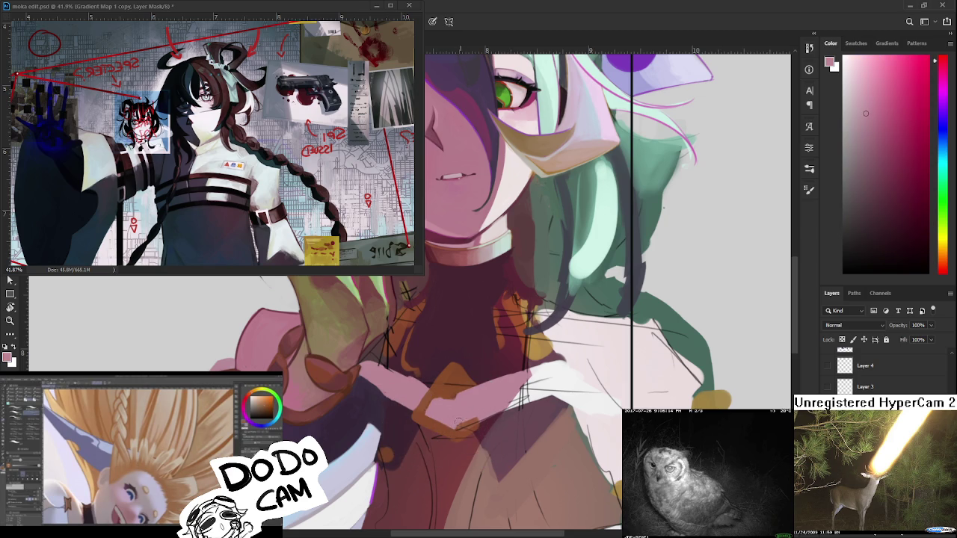
pyautogui.keyDown('alt'); pyautogui.click(456, 432); pyautogui.keyUp('alt')
pyautogui.keyDown('alt'); pyautogui.click(471, 432); pyautogui.keyUp('alt')
pyautogui.keyDown('alt'); pyautogui.click(459, 433); pyautogui.keyUp('alt')
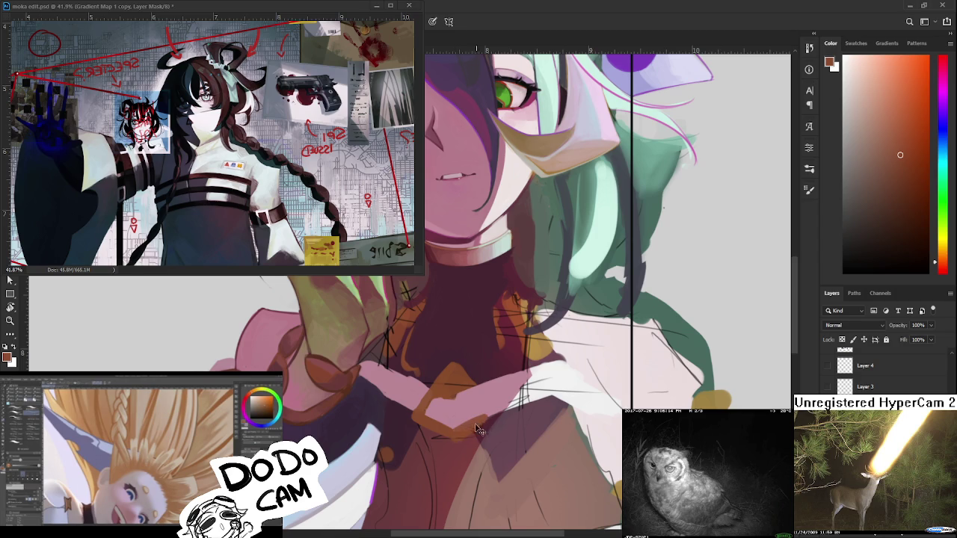
# - Sample brown and dark purple, then darken a small patch below the clasp
pyautogui.keyDown('alt'); pyautogui.click(459, 432); pyautogui.keyUp('alt')
pyautogui.keyDown('alt'); pyautogui.click(468, 398); pyautogui.keyUp('alt')
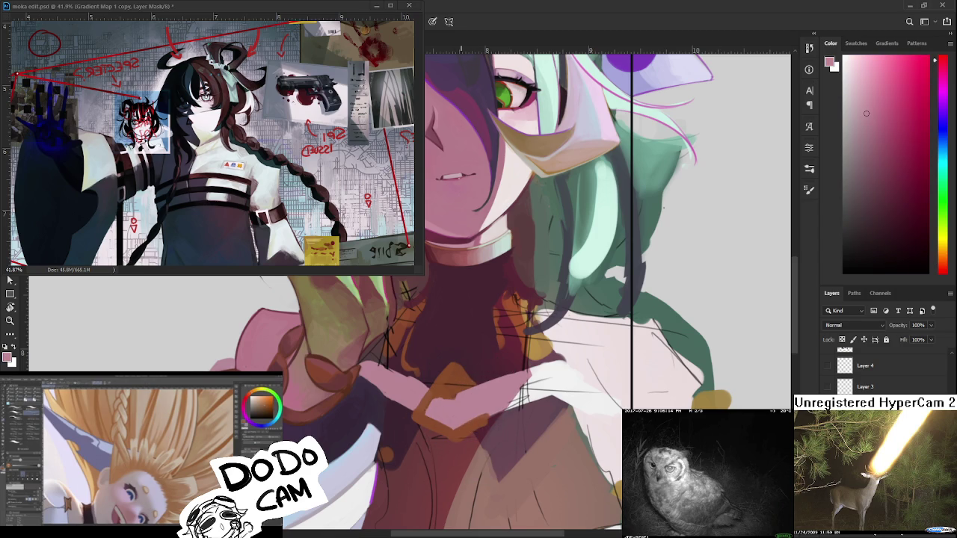
pyautogui.keyDown('alt'); pyautogui.click(454, 362); pyautogui.keyUp('alt')
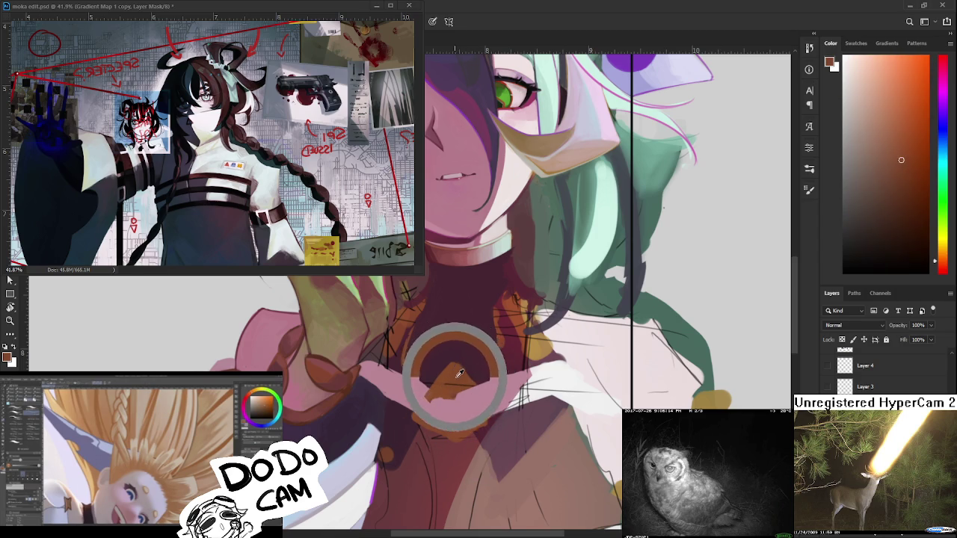
pyautogui.moveTo(459, 369)
pyautogui.mouseDown()
pyautogui.moveTo(448, 358)
pyautogui.moveTo(465, 357)
pyautogui.moveTo(454, 341)
pyautogui.moveTo(457, 365)
pyautogui.mouseUp()
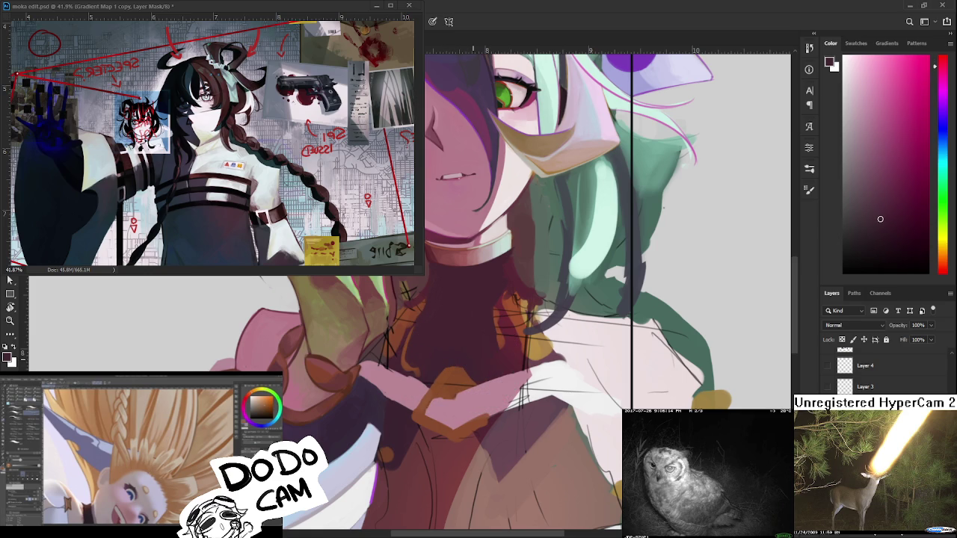
pyautogui.moveTo(401, 368)
pyautogui.mouseDown()
pyautogui.moveTo(426, 352)
pyautogui.moveTo(411, 345)
pyautogui.mouseUp()
# - Sample the orange-brown clasp colour and nearby chest tones
pyautogui.keyDown('alt'); pyautogui.click(419, 347); pyautogui.keyUp('alt')
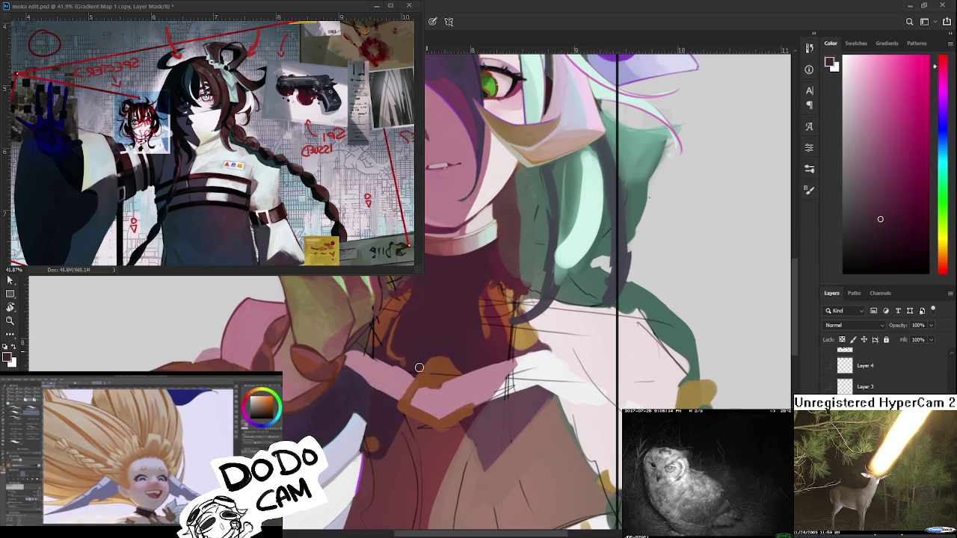
pyautogui.keyDown('alt'); pyautogui.click(455, 350); pyautogui.keyUp('alt')
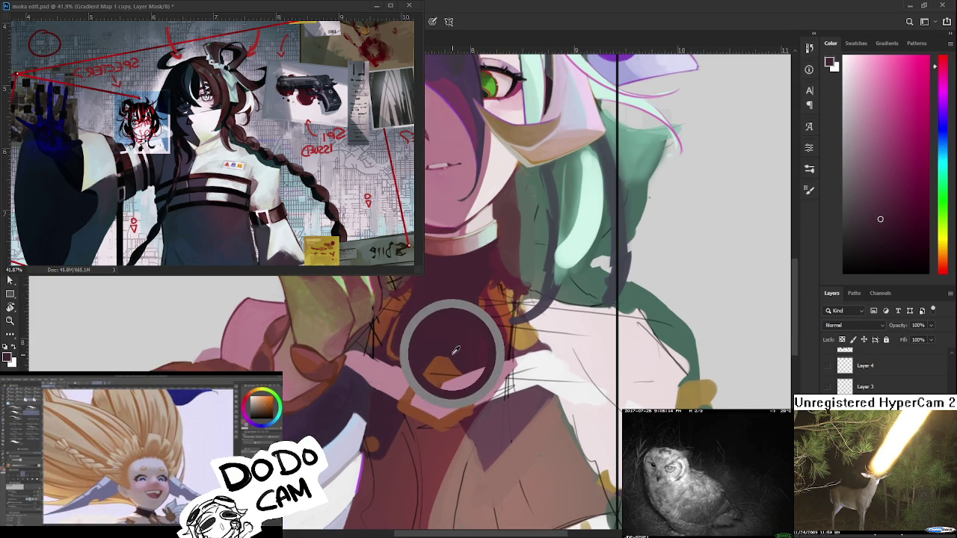
pyautogui.keyDown('alt'); pyautogui.click(440, 345); pyautogui.keyUp('alt')
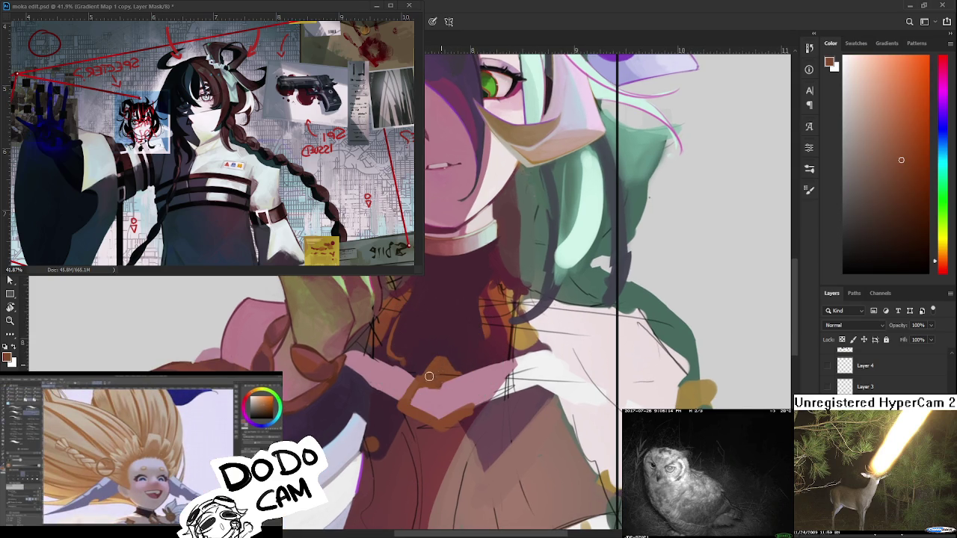
pyautogui.keyDown('alt'); pyautogui.click(441, 365); pyautogui.keyUp('alt')
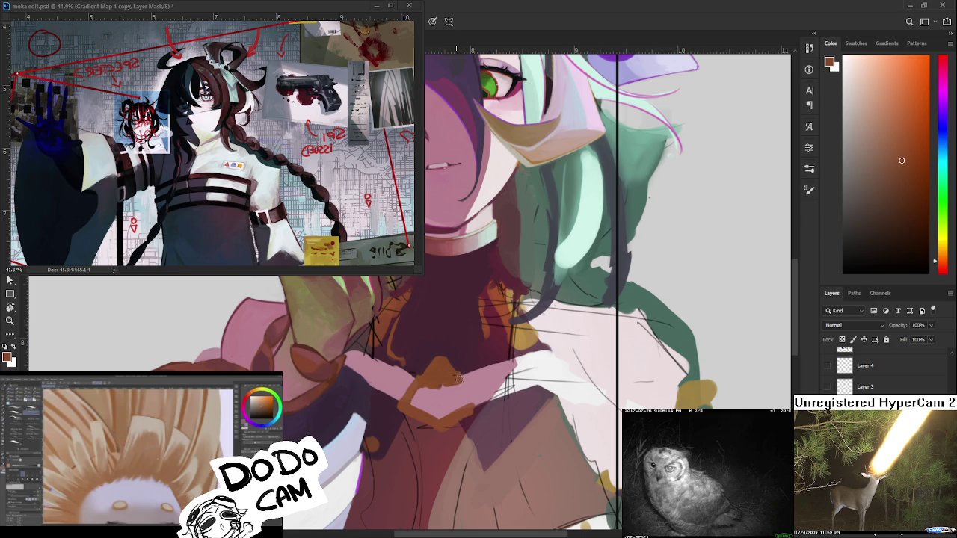
pyautogui.keyDown('alt'); pyautogui.click(460, 378); pyautogui.keyUp('alt')
pyautogui.keyDown('alt'); pyautogui.click(440, 375); pyautogui.keyUp('alt')
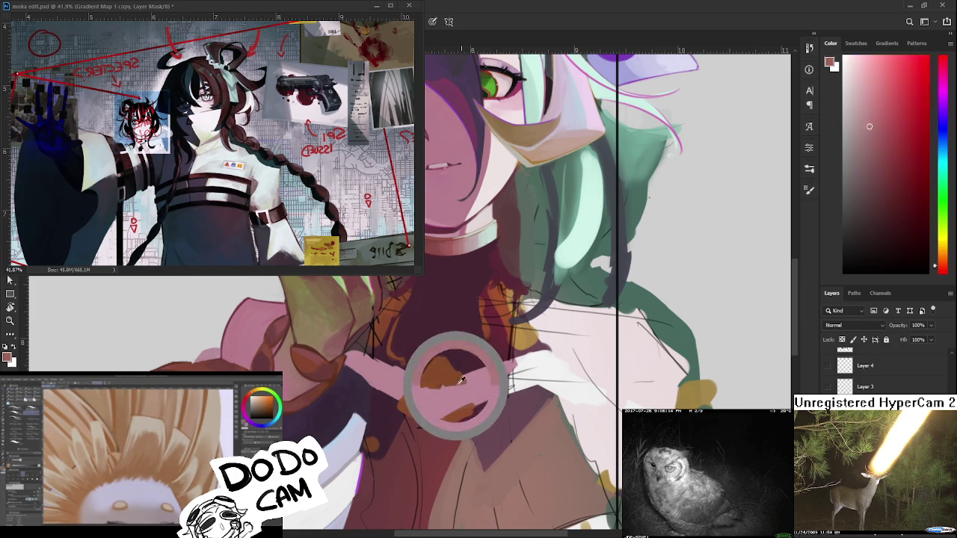
pyautogui.keyDown('alt'); pyautogui.click(456, 364); pyautogui.keyUp('alt')
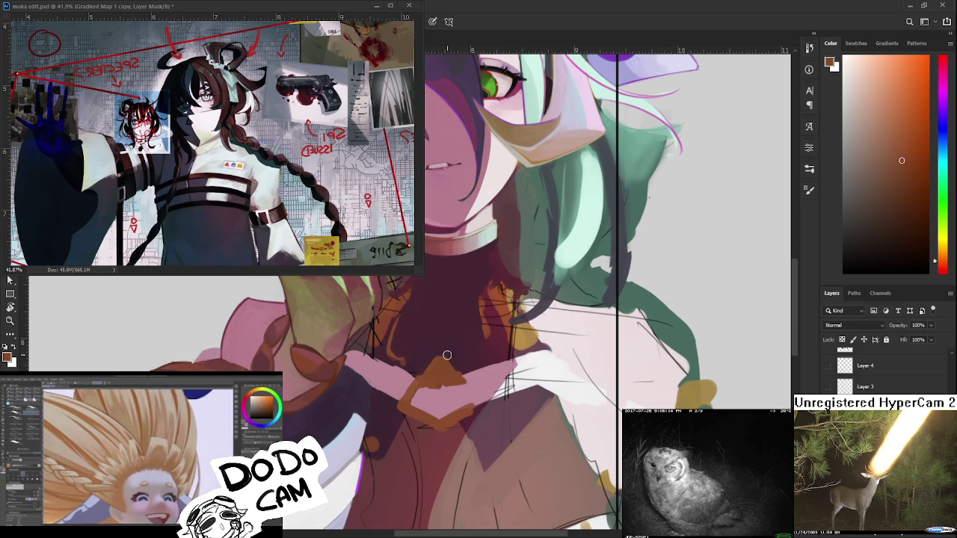
# - Paint the orange diamond clasp outline, undoing and redrawing its closing right edge
pyautogui.keyDown('alt'); pyautogui.click(450, 355); pyautogui.keyUp('alt')
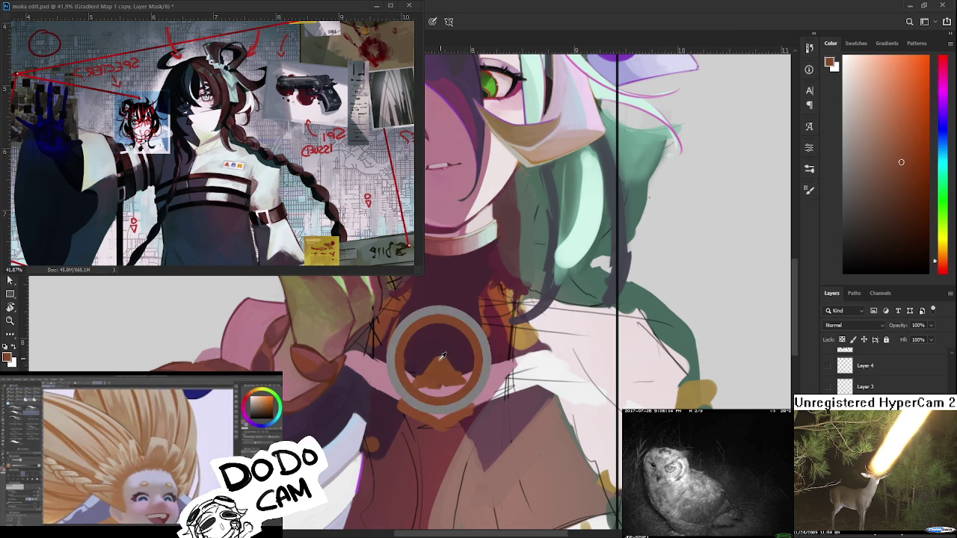
pyautogui.keyDown('alt'); pyautogui.click(441, 347); pyautogui.keyUp('alt')
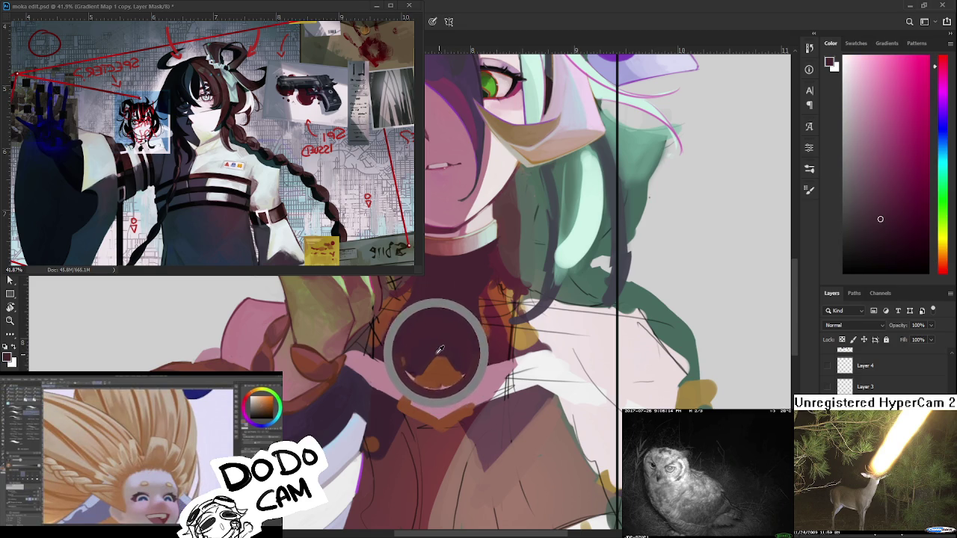
pyautogui.keyDown('alt'); pyautogui.click(439, 351); pyautogui.keyUp('alt')
pyautogui.moveTo(439, 352); pyautogui.dragTo(444, 349)
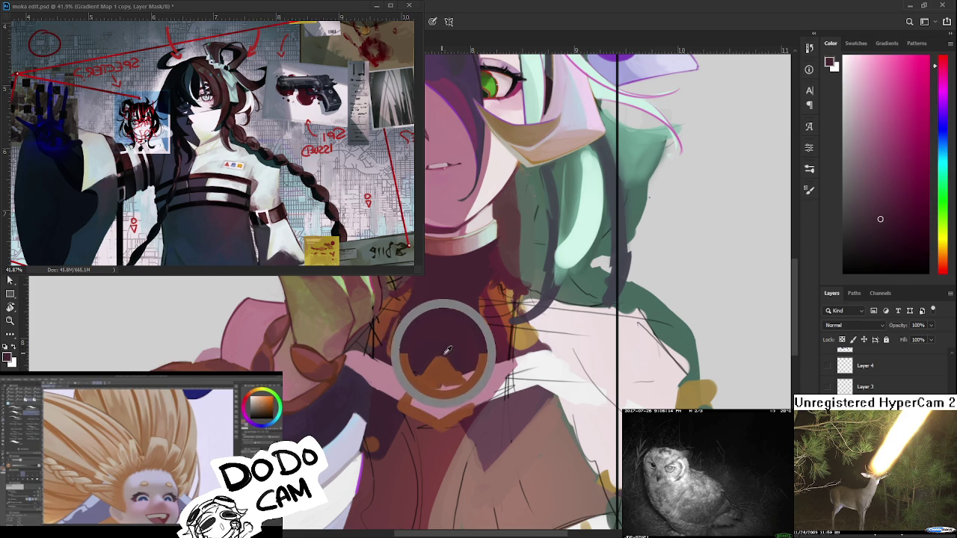
pyautogui.moveTo(445, 350); pyautogui.dragTo(451, 345)
pyautogui.keyDown('alt'); pyautogui.click(451, 344); pyautogui.keyUp('alt')
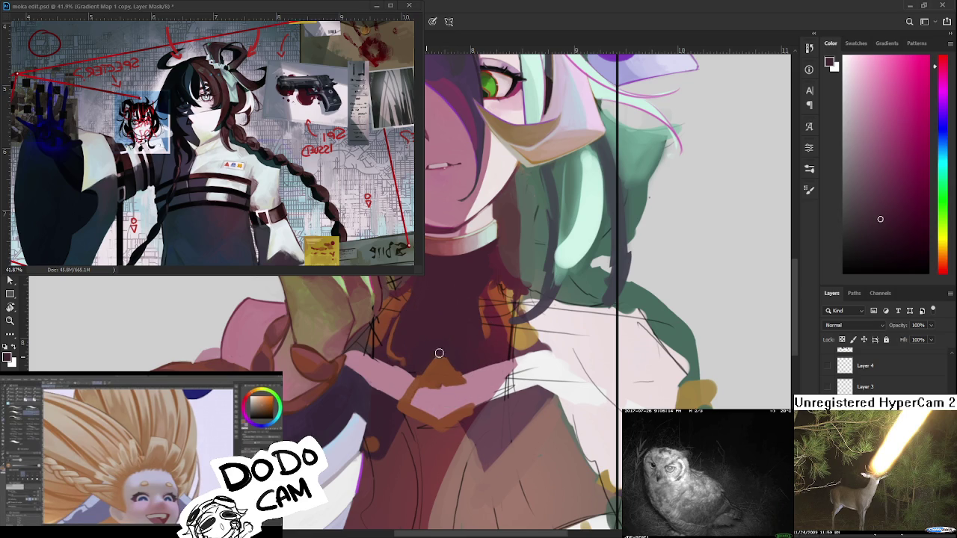
pyautogui.keyDown('alt'); pyautogui.click(449, 354); pyautogui.keyUp('alt')
pyautogui.moveTo(452, 374)
pyautogui.mouseDown()
pyautogui.moveTo(435, 362)
pyautogui.moveTo(462, 387)
pyautogui.mouseUp()
pyautogui.hotkey('ctrl', 'z')
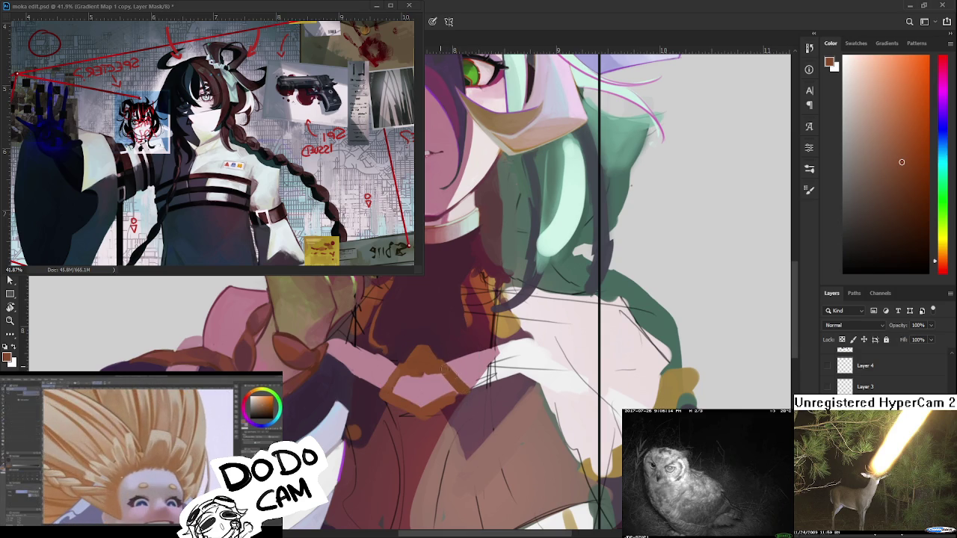
pyautogui.moveTo(441, 366); pyautogui.dragTo(465, 387)
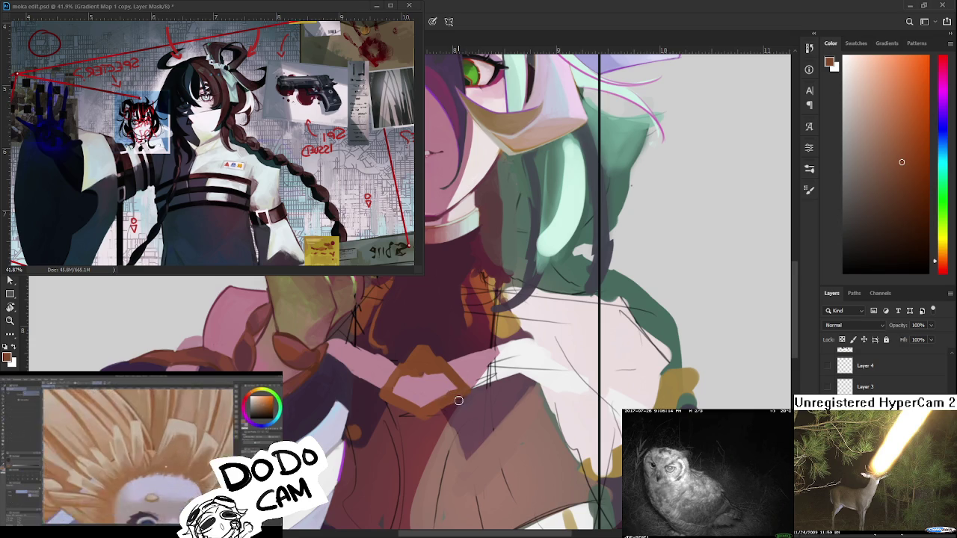
# - Sample brown and darker red tones for maroon shading beneath the clasp
pyautogui.keyDown('alt'); pyautogui.click(444, 395); pyautogui.keyUp('alt')
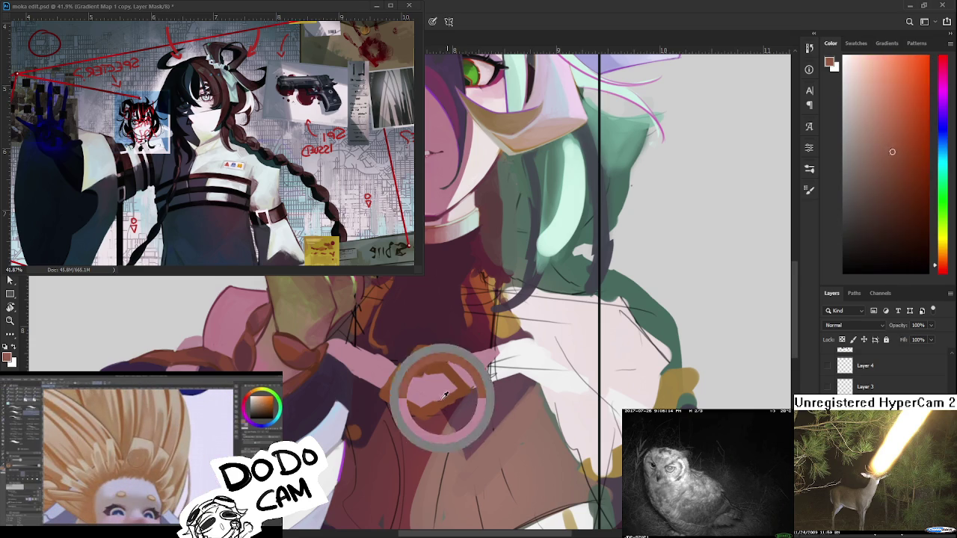
pyautogui.keyDown('alt'); pyautogui.click(421, 406); pyautogui.keyUp('alt')
pyautogui.keyDown('alt'); pyautogui.click(427, 412); pyautogui.keyUp('alt')
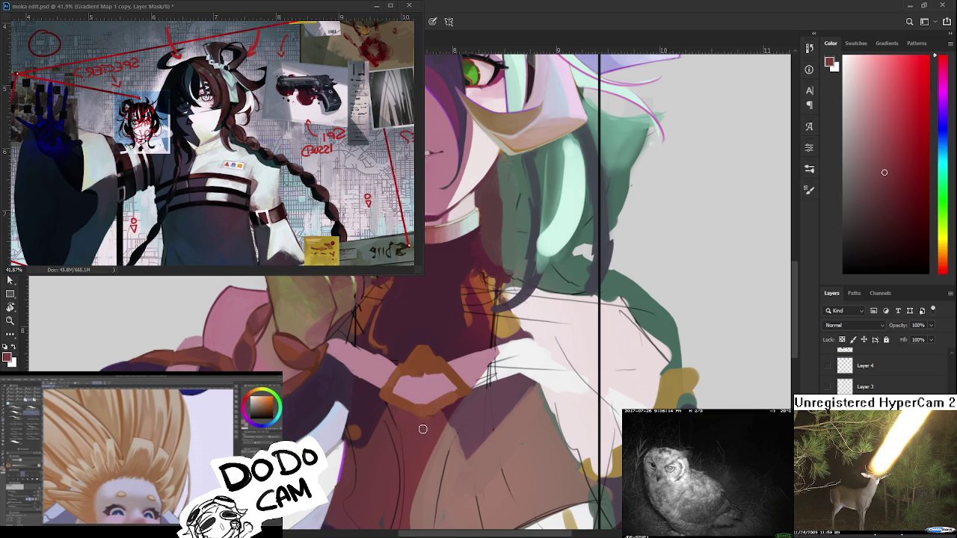
pyautogui.keyDown('alt'); pyautogui.click(453, 407); pyautogui.keyUp('alt')
# - Sample reddish-brown near the clasp and reposition the view across the chest
pyautogui.scroll(-5, 447, 440)
pyautogui.scroll(4, 433, 437)
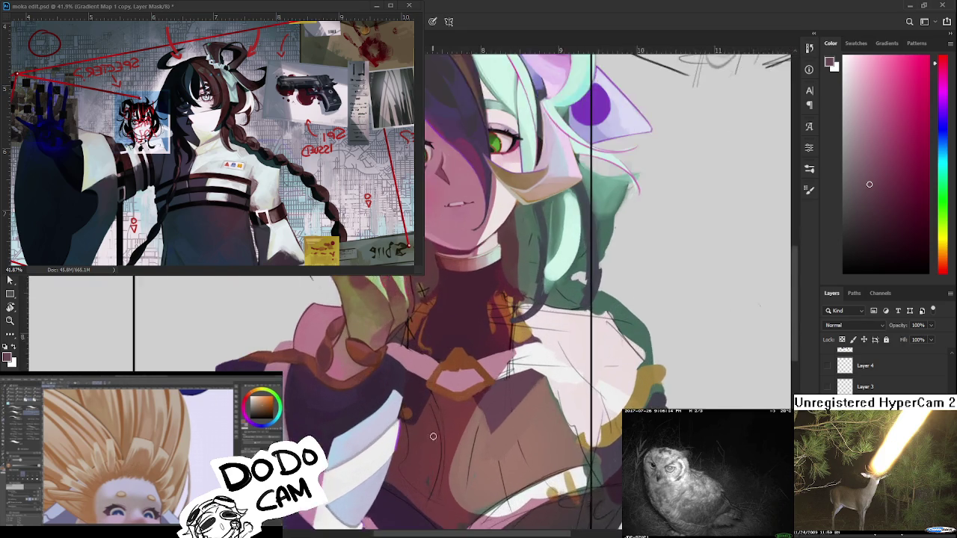
pyautogui.scroll(2, 432, 436)
pyautogui.scroll(1, 463, 426)
pyautogui.keyDown('alt'); pyautogui.click(451, 389); pyautogui.keyUp('alt')
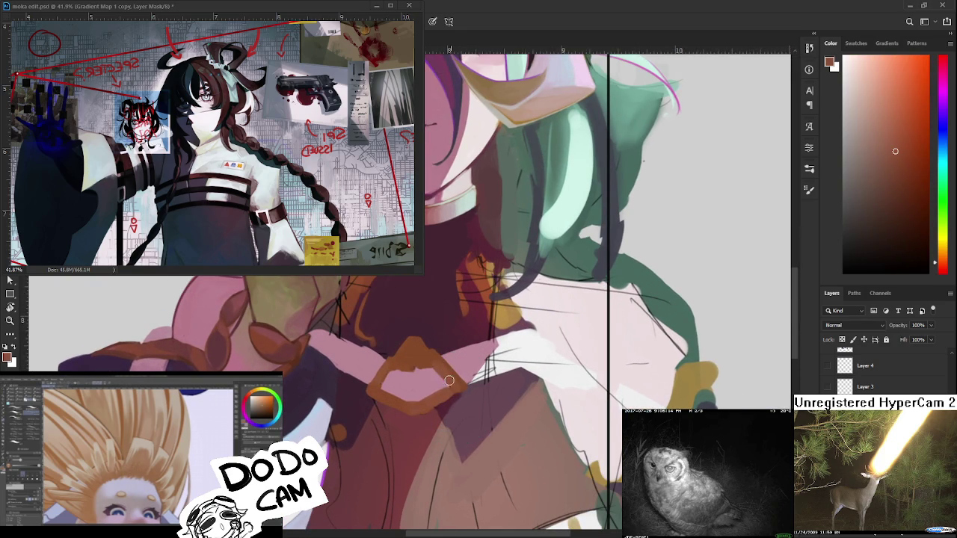
pyautogui.scroll(-1, 449, 380)
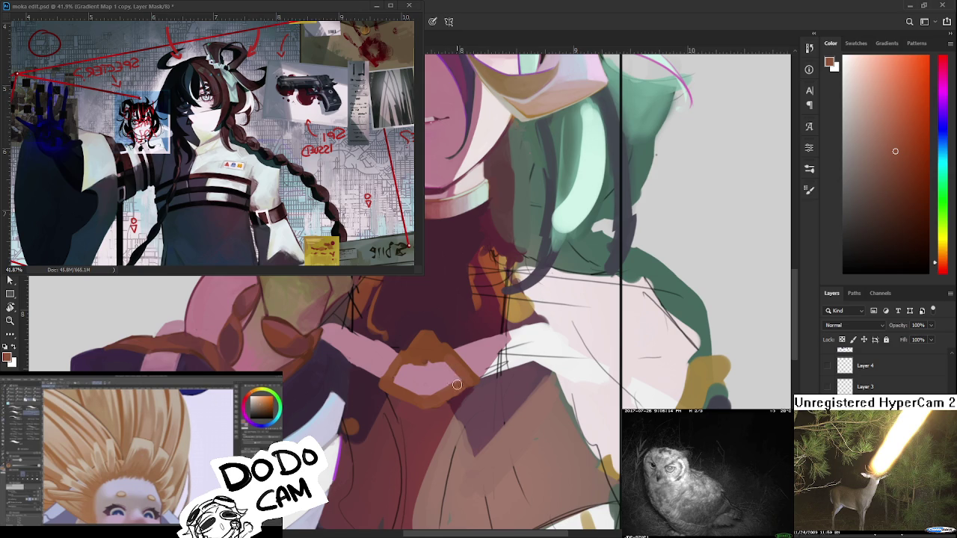
pyautogui.keyDown('alt'); pyautogui.click(447, 345); pyautogui.keyUp('alt')
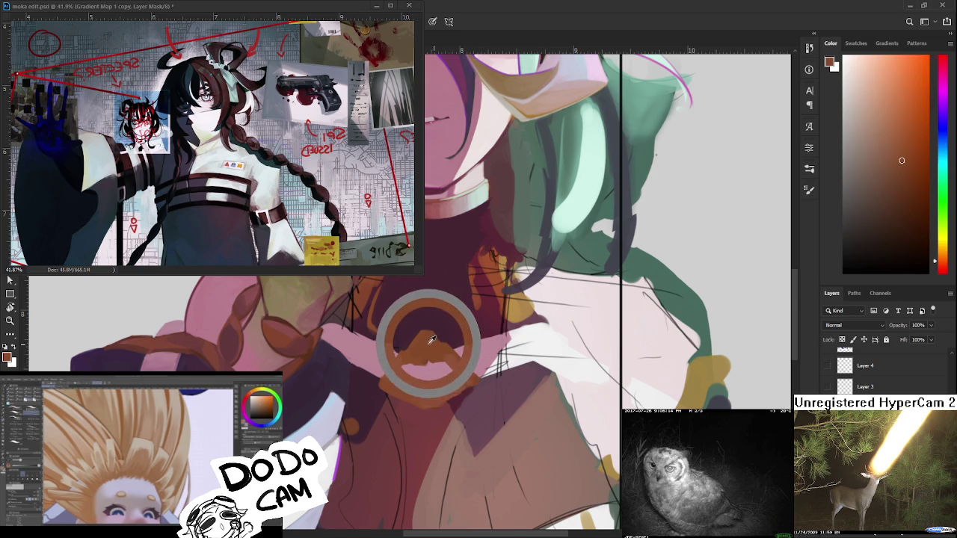
pyautogui.moveTo(431, 340); pyautogui.dragTo(466, 359)
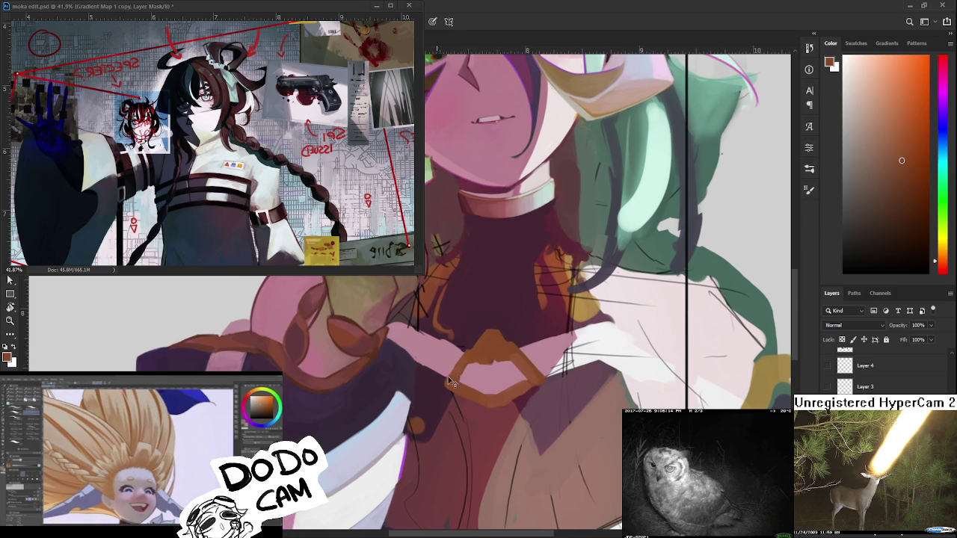
# - Pick up the light pink collar colour and orange-brown to thicken the clasp edges
pyautogui.moveTo(451, 381); pyautogui.dragTo(415, 415)
pyautogui.moveTo(455, 380); pyautogui.dragTo(398, 374)
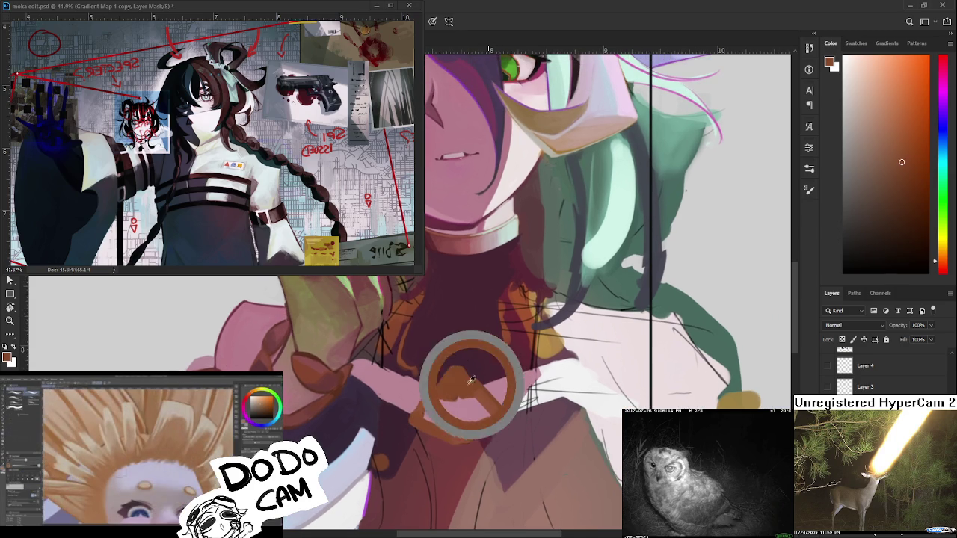
pyautogui.keyDown('alt'); pyautogui.click(385, 374); pyautogui.keyUp('alt')
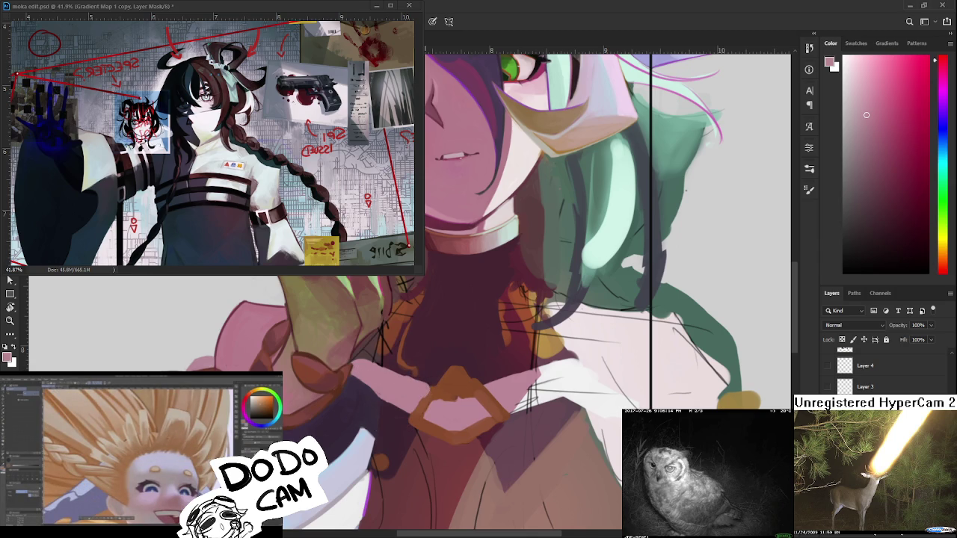
pyautogui.scroll(-3, 522, 388)
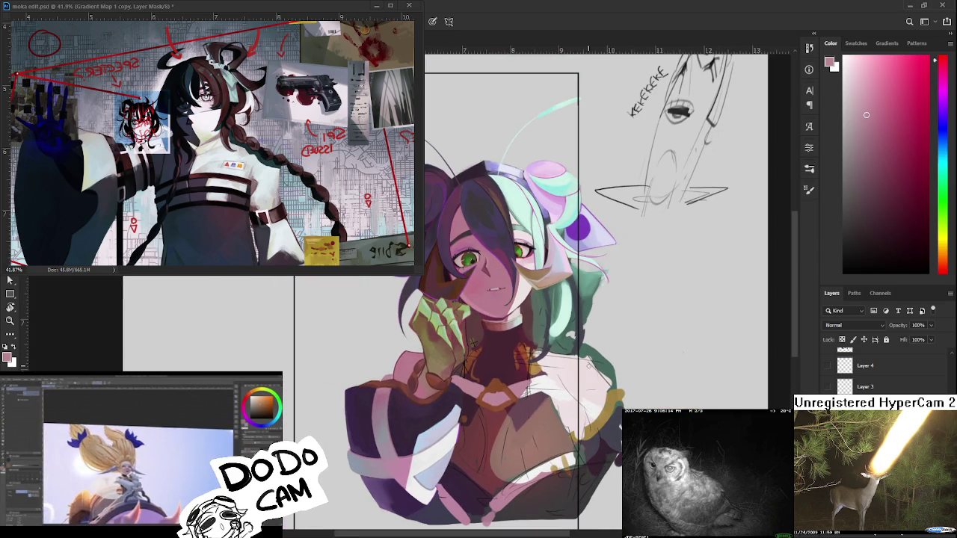
pyautogui.scroll(2, 578, 372)
pyautogui.scroll(1, 578, 371)
pyautogui.moveTo(407, 416); pyautogui.dragTo(448, 394)
pyautogui.keyDown('alt'); pyautogui.click(431, 381); pyautogui.keyUp('alt')
pyautogui.keyDown('alt'); pyautogui.click(462, 376); pyautogui.keyUp('alt')
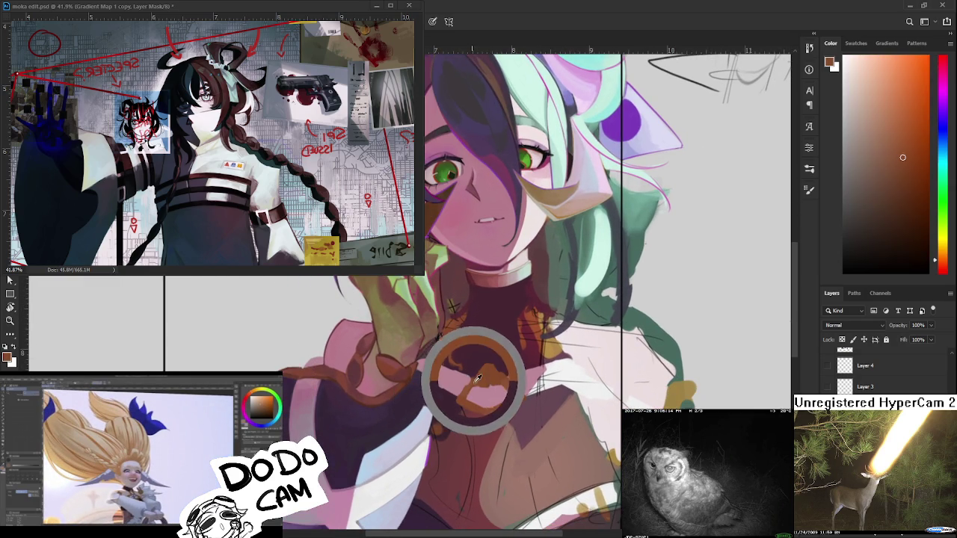
pyautogui.moveTo(463, 372); pyautogui.dragTo(469, 382)
# - Touch up the neck shading and collar with dark maroon and light pink
pyautogui.keyDown('alt'); pyautogui.click(464, 368); pyautogui.keyUp('alt')
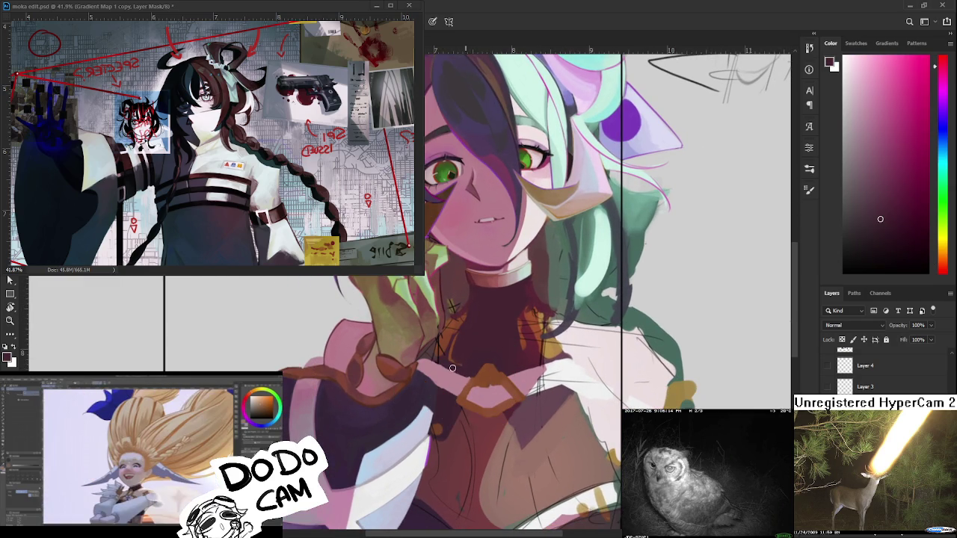
pyautogui.keyDown('alt'); pyautogui.click(458, 369); pyautogui.keyUp('alt')
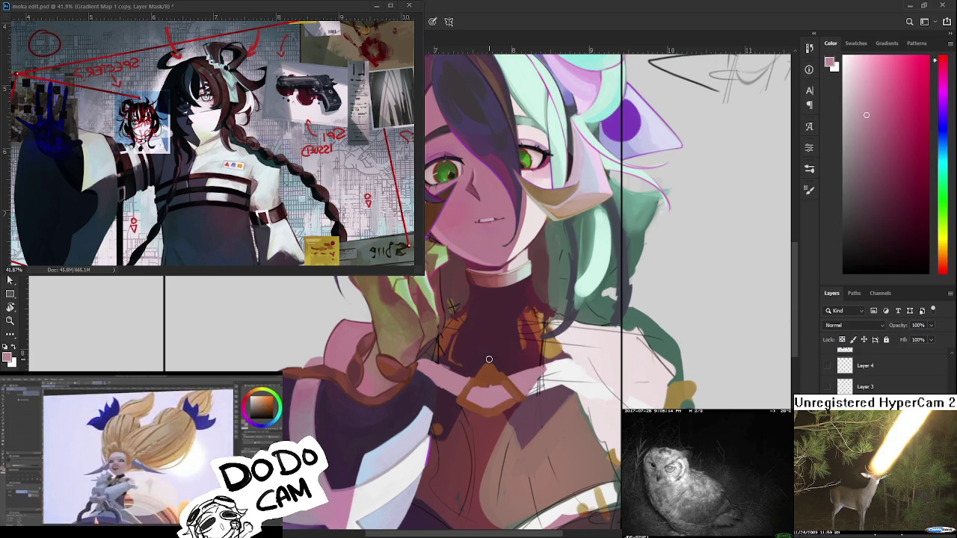
pyautogui.keyDown('alt'); pyautogui.click(461, 345); pyautogui.keyUp('alt')
pyautogui.moveTo(461, 345); pyautogui.dragTo(438, 342)
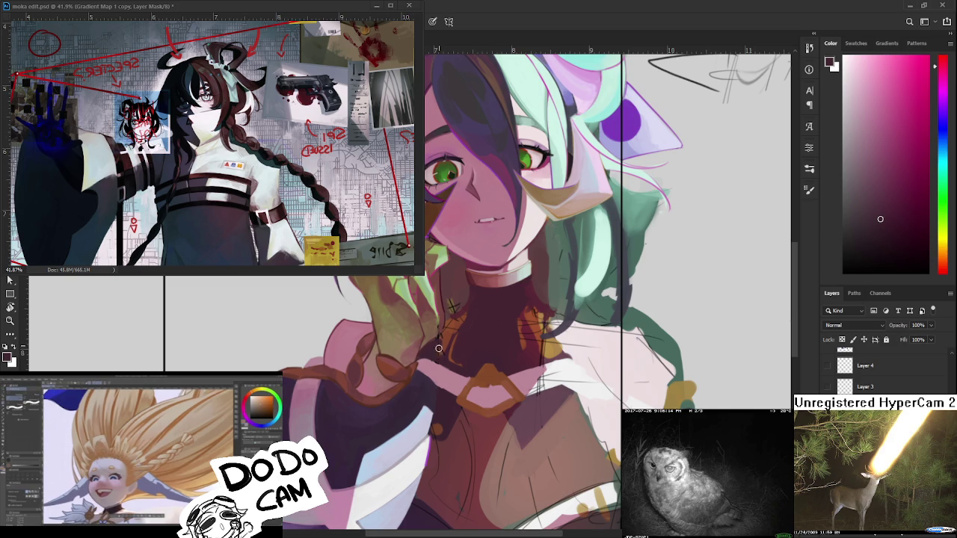
pyautogui.keyDown('alt'); pyautogui.click(434, 363); pyautogui.keyUp('alt')
pyautogui.keyDown('alt'); pyautogui.click(454, 364); pyautogui.keyUp('alt')
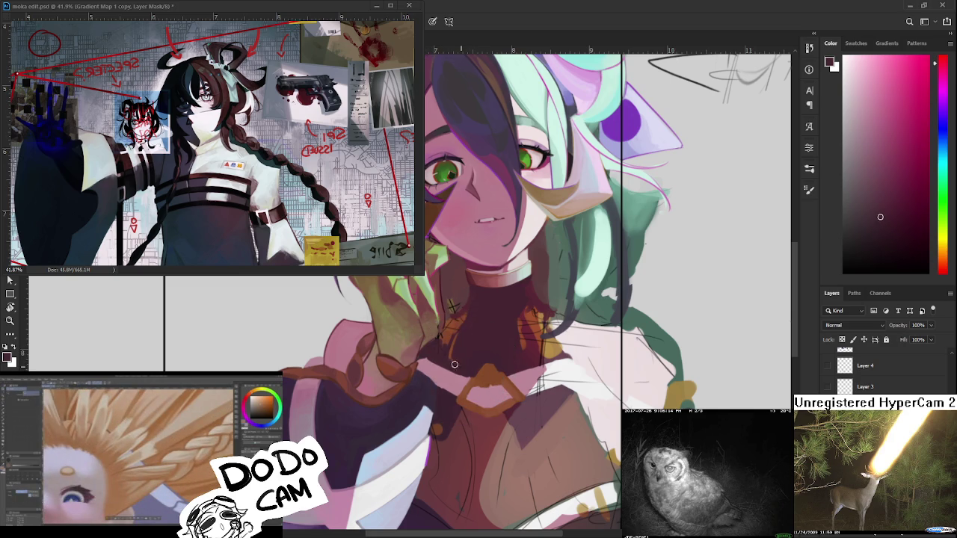
pyautogui.keyDown('alt'); pyautogui.click(476, 359); pyautogui.keyUp('alt')
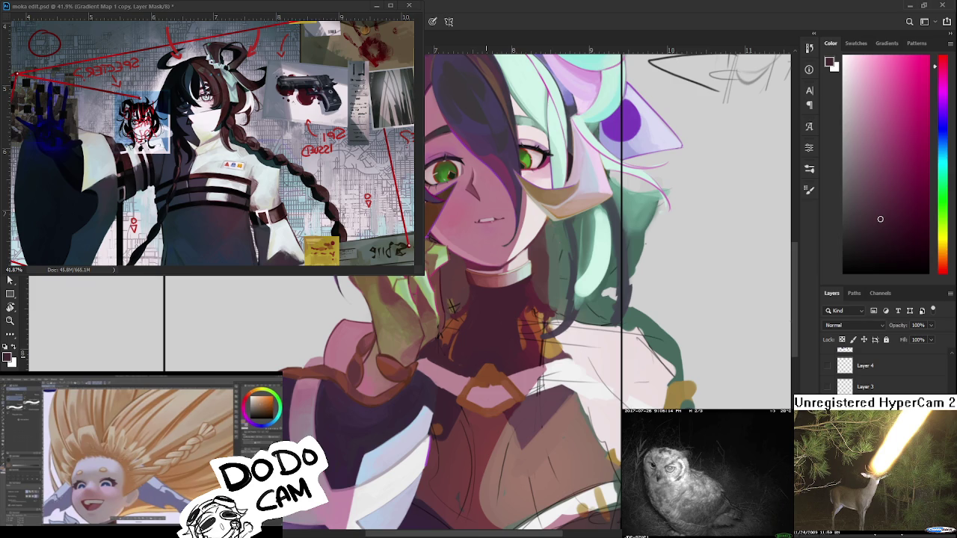
# - Sample red tones from the chest shading below the clasp
pyautogui.scroll(-1, 495, 426)
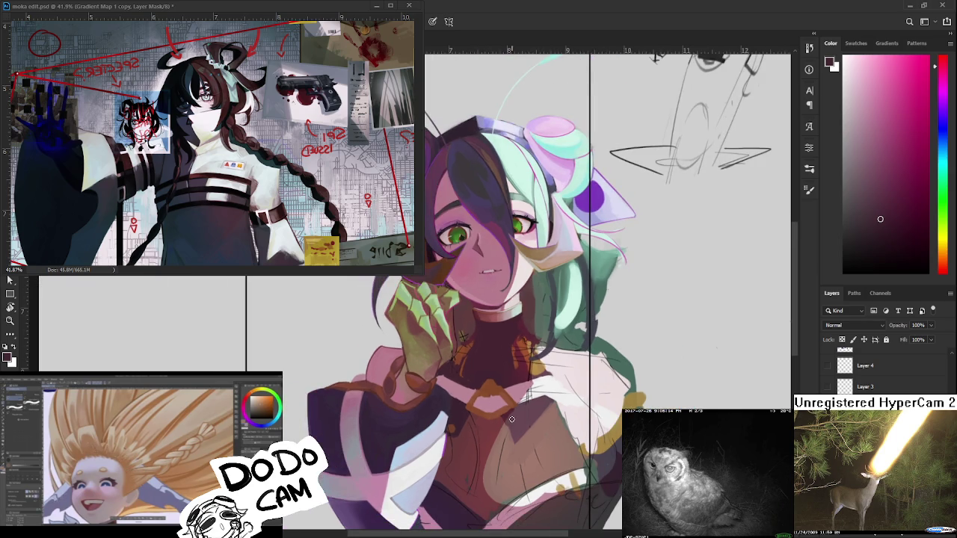
pyautogui.scroll(-2, 511, 419)
pyautogui.scroll(2, 516, 409)
pyautogui.scroll(2, 516, 408)
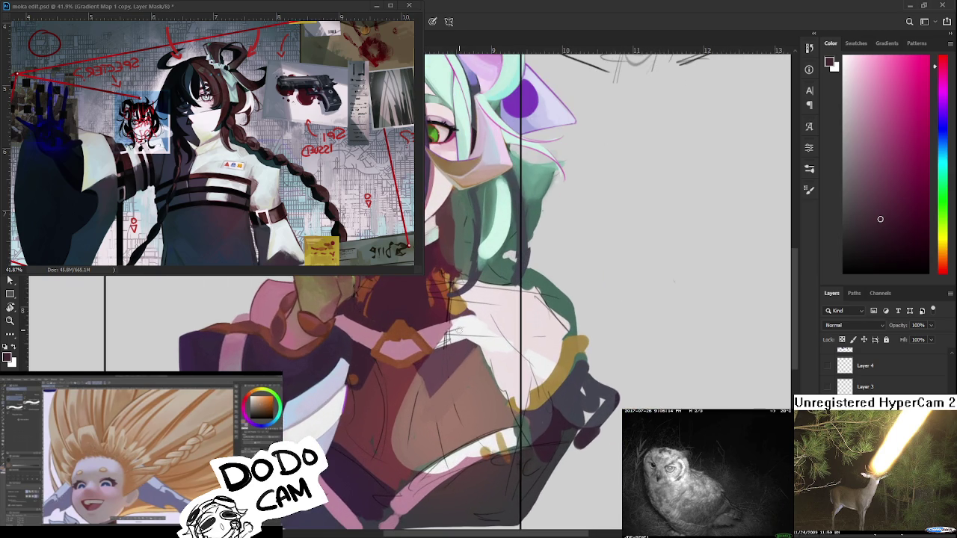
pyautogui.scroll(2, 452, 352)
pyautogui.scroll(-2, 445, 371)
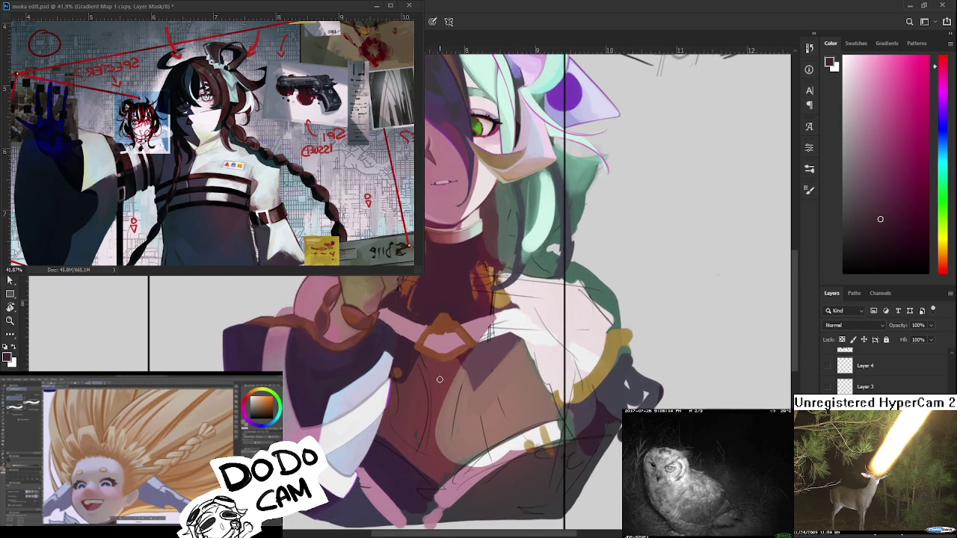
pyautogui.moveTo(442, 374); pyautogui.dragTo(438, 394)
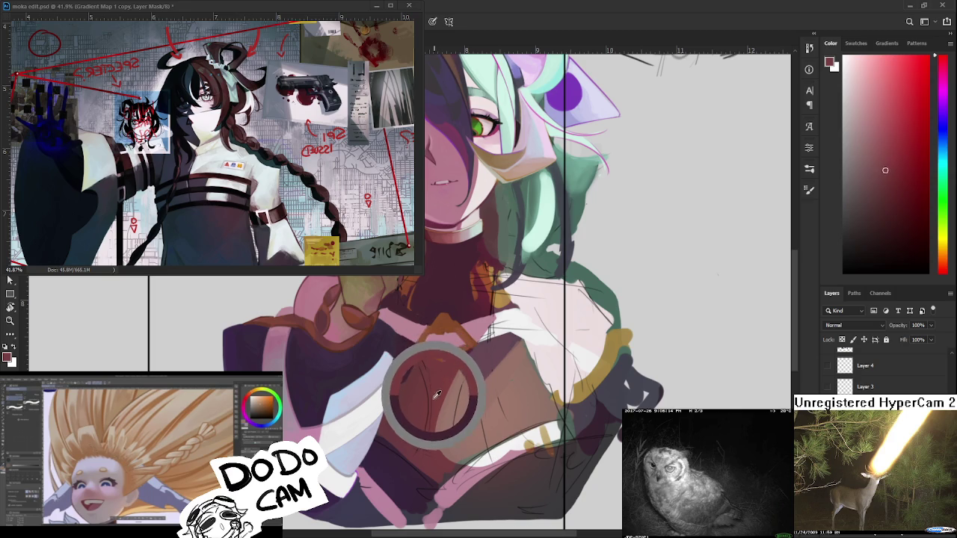
pyautogui.moveTo(439, 394); pyautogui.dragTo(426, 361)
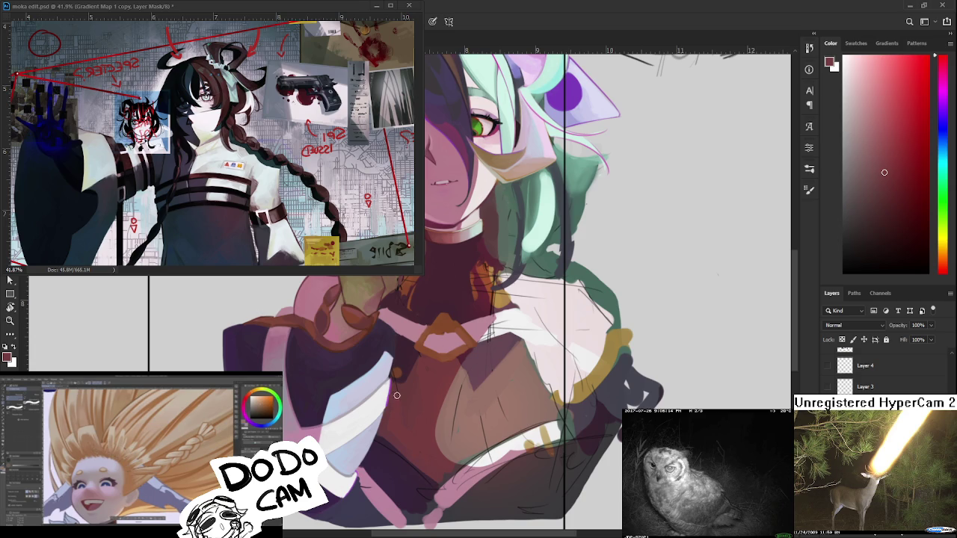
# - Paint shading under the clasp, alternating dark pink and orange-brown
pyautogui.keyDown('alt'); pyautogui.click(411, 403); pyautogui.keyUp('alt')
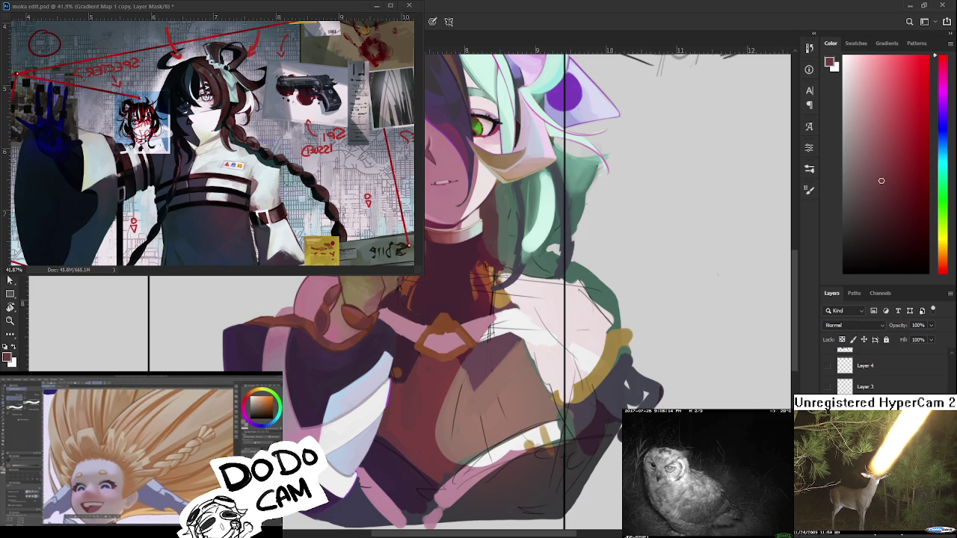
pyautogui.keyDown('alt'); pyautogui.click(421, 365); pyautogui.keyUp('alt')
pyautogui.keyDown('alt'); pyautogui.click(411, 379); pyautogui.keyUp('alt')
pyautogui.keyDown('alt'); pyautogui.click(402, 383); pyautogui.keyUp('alt')
pyautogui.keyDown('alt'); pyautogui.click(404, 380); pyautogui.keyUp('alt')
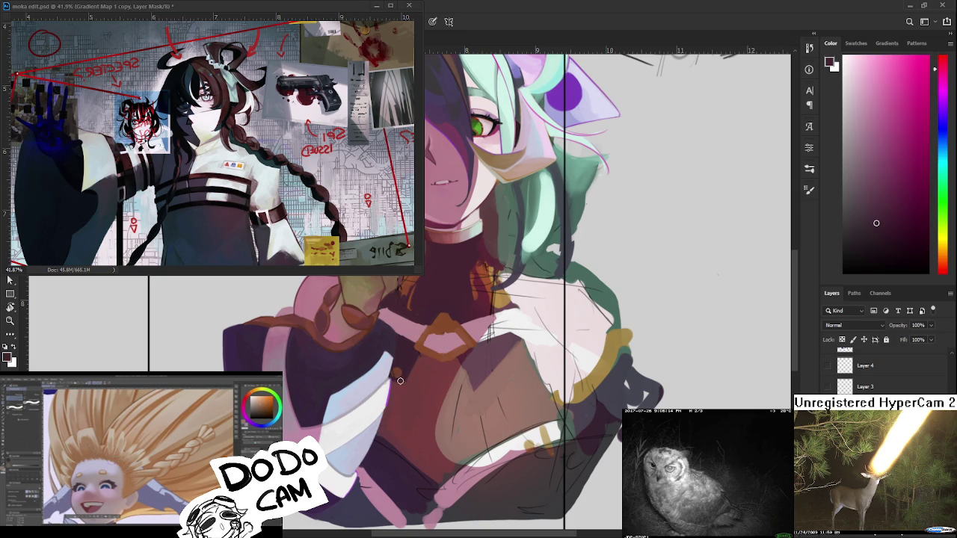
pyautogui.keyDown('alt'); pyautogui.click(398, 373); pyautogui.keyUp('alt')
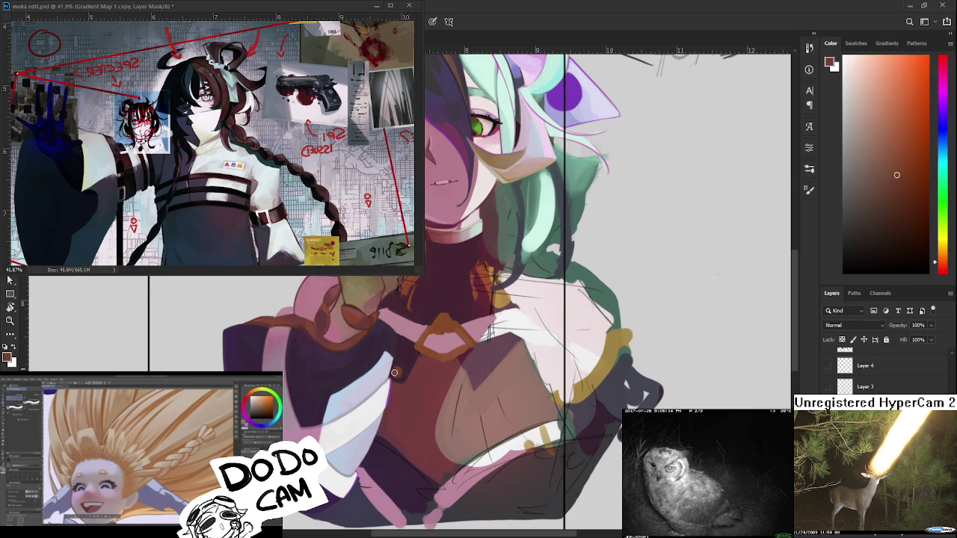
pyautogui.keyDown('alt'); pyautogui.click(400, 378); pyautogui.keyUp('alt')
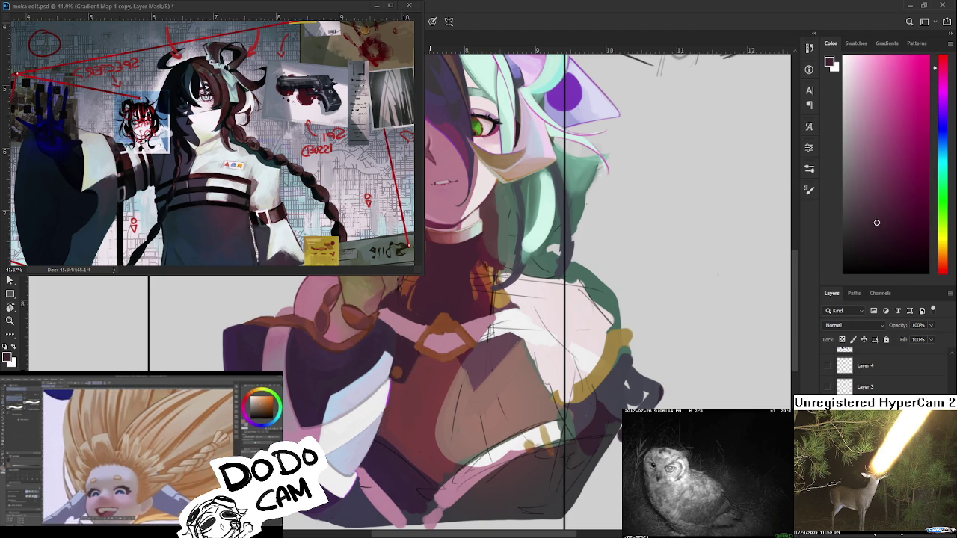
# - Sample reddish-brown tones across the chest below the clasp
pyautogui.scroll(-1, 431, 371)
pyautogui.scroll(-1, 444, 383)
pyautogui.scroll(1, 444, 383)
pyautogui.scroll(1, 451, 349)
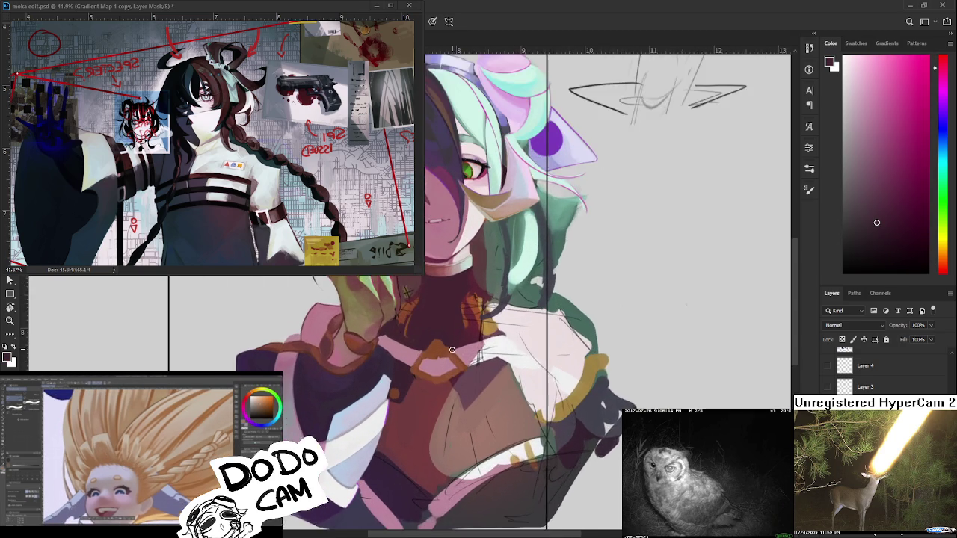
pyautogui.scroll(1, 451, 349)
pyautogui.keyDown('alt'); pyautogui.click(450, 384); pyautogui.keyUp('alt')
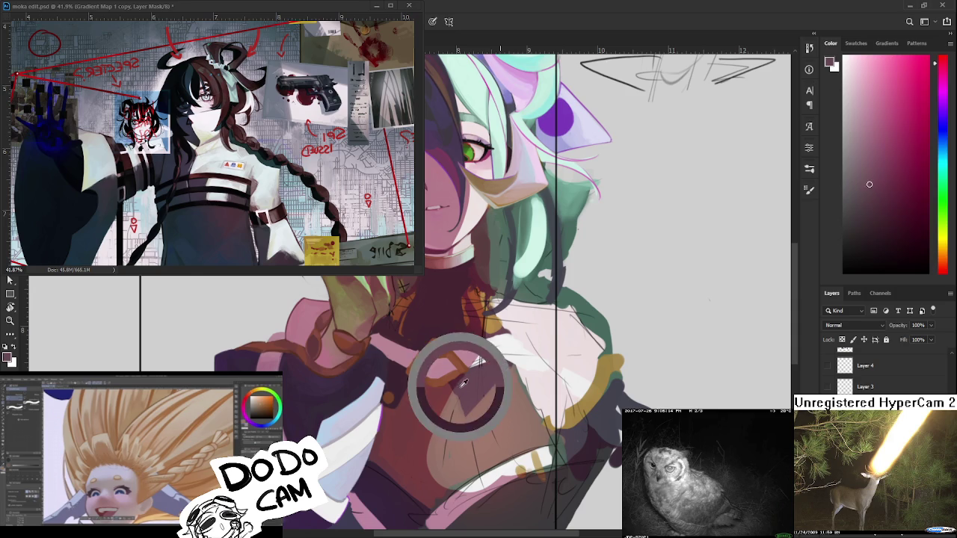
pyautogui.keyDown('alt'); pyautogui.click(464, 411); pyautogui.keyUp('alt')
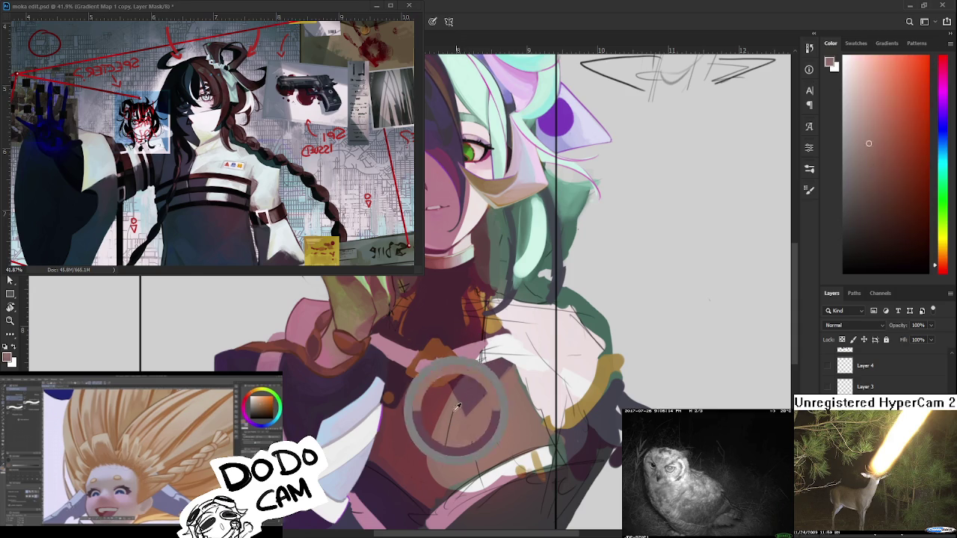
pyautogui.moveTo(452, 383)
pyautogui.mouseDown()
pyautogui.moveTo(479, 417)
pyautogui.moveTo(483, 401)
pyautogui.mouseUp()
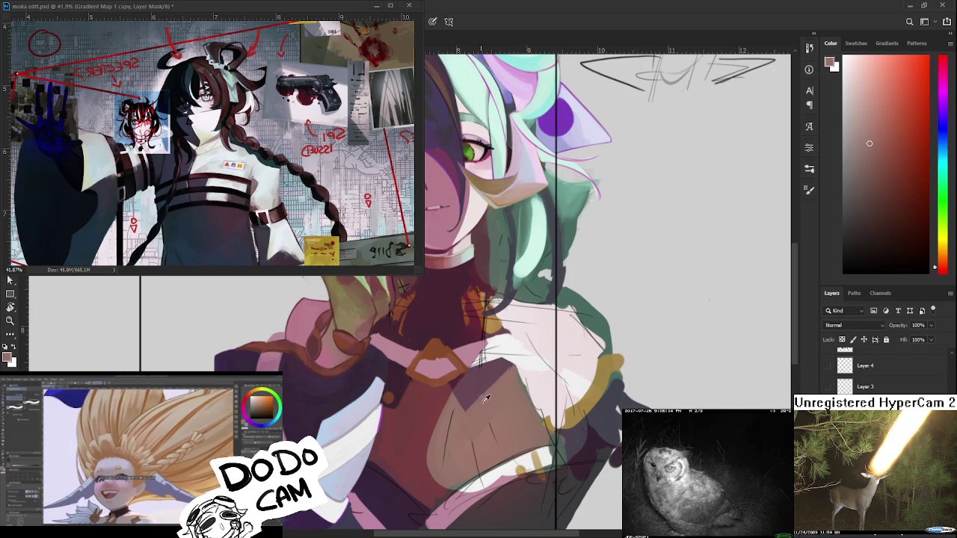
# - Blend the lower chest with mauve-pink and slightly lighter chest tones
pyautogui.keyDown('alt'); pyautogui.click(490, 385); pyautogui.keyUp('alt')
pyautogui.keyDown('alt'); pyautogui.click(493, 389); pyautogui.keyUp('alt')
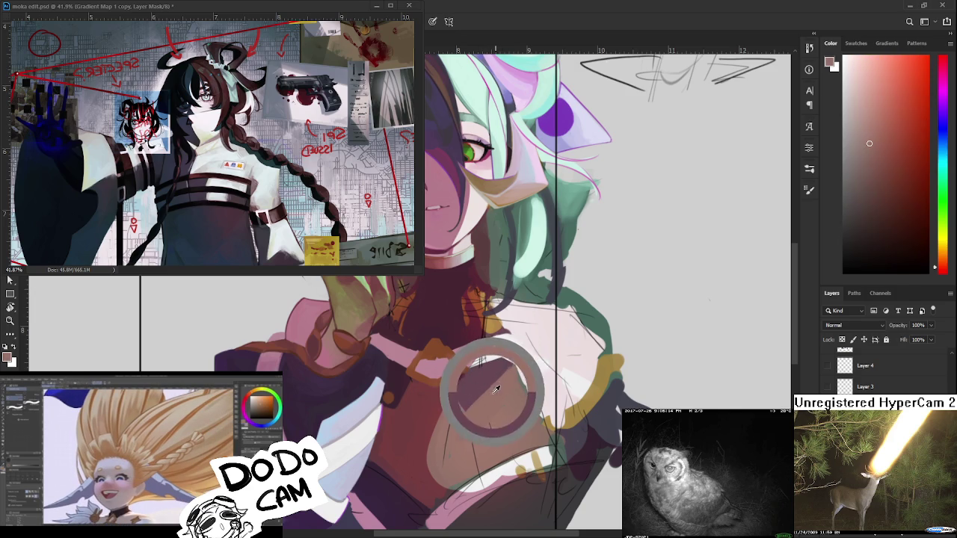
pyautogui.moveTo(402, 408); pyautogui.dragTo(442, 445)
pyautogui.keyDown('alt'); pyautogui.click(449, 432); pyautogui.keyUp('alt')
pyautogui.keyDown('alt'); pyautogui.click(447, 441); pyautogui.keyUp('alt')
pyautogui.keyDown('alt'); pyautogui.click(446, 440); pyautogui.keyUp('alt')
pyautogui.keyDown('alt'); pyautogui.click(459, 458); pyautogui.keyUp('alt')
# - Smooth the shading with light and brownish-pink mauve-taupe tones
pyautogui.moveTo(491, 424); pyautogui.dragTo(480, 436)
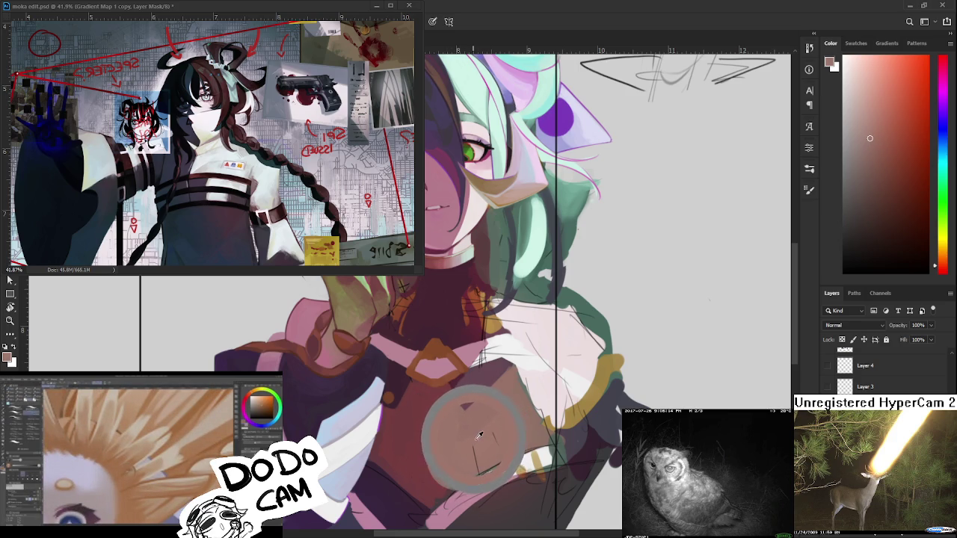
pyautogui.moveTo(481, 436); pyautogui.dragTo(473, 442)
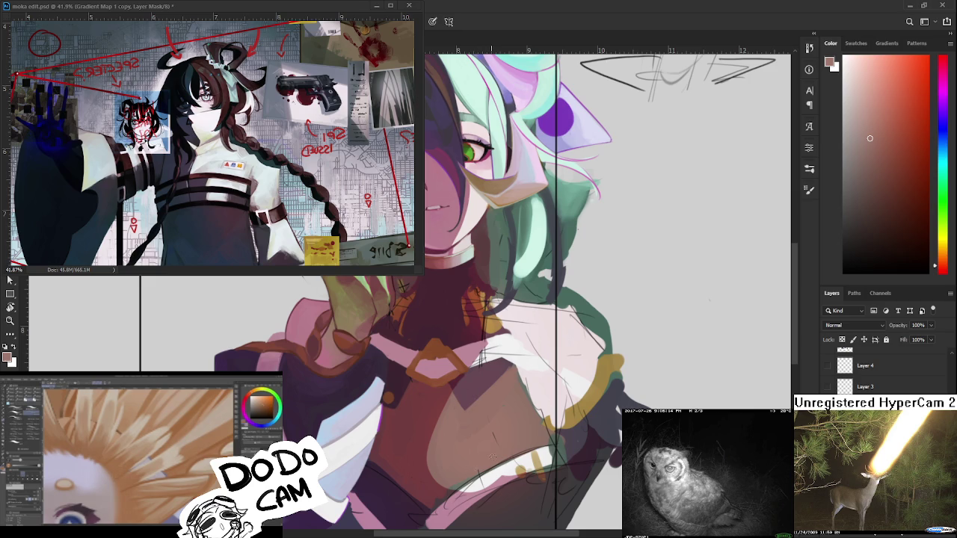
pyautogui.moveTo(494, 467); pyautogui.dragTo(483, 479)
pyautogui.click(523, 460)
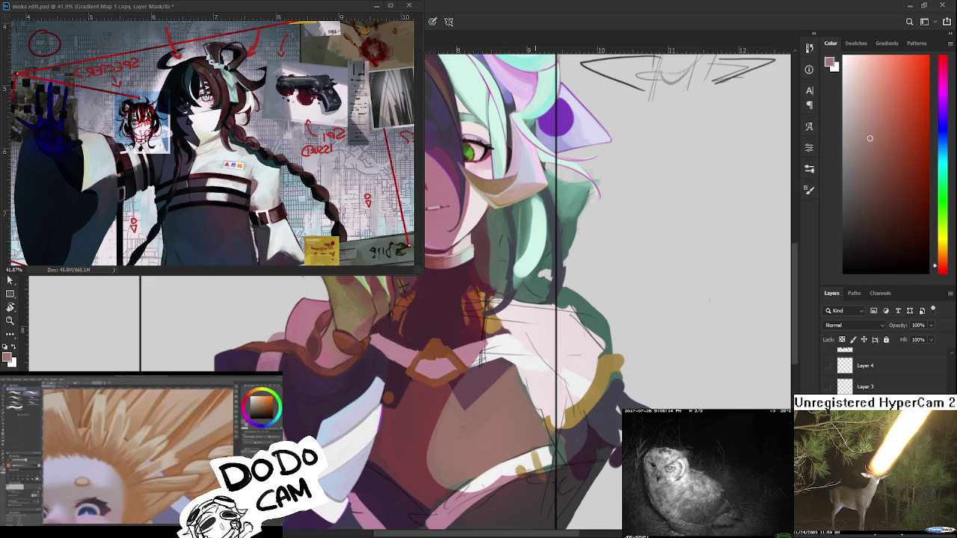
pyautogui.scroll(-5, 602, 460)
pyautogui.scroll(5, 598, 448)
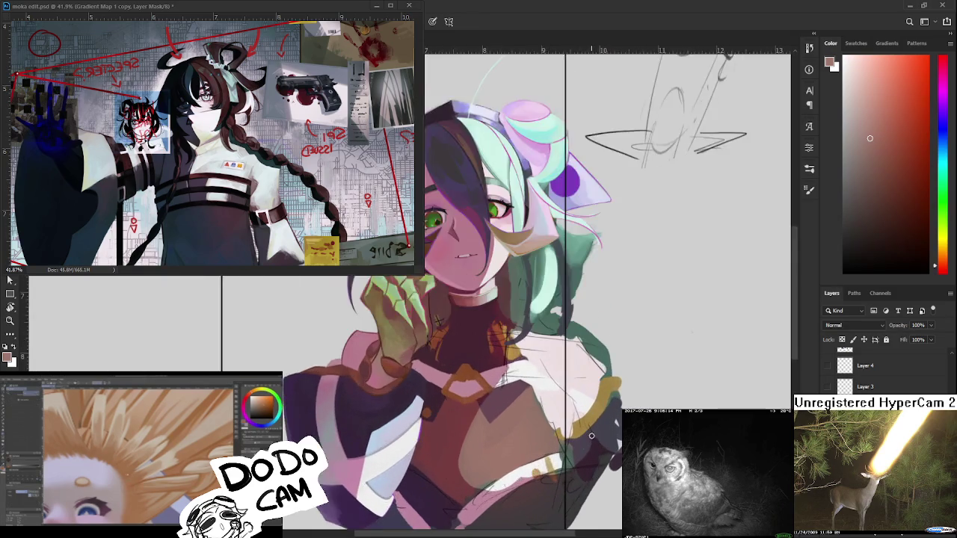
pyautogui.scroll(1, 591, 435)
# - Tilt the canvas about 30 degrees and paint near-white over the chest hatch lines
pyautogui.press('r')
pyautogui.moveTo(591, 435); pyautogui.dragTo(456, 399)
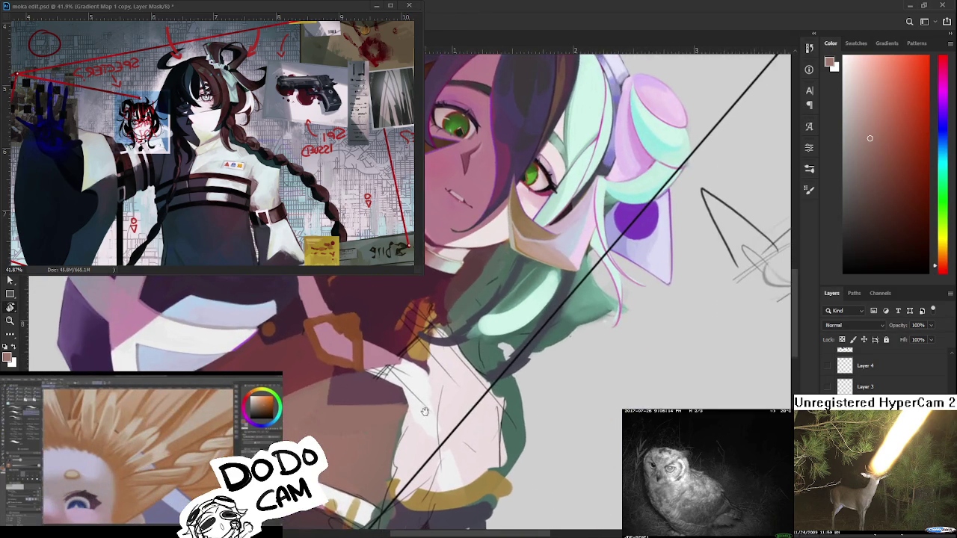
pyautogui.keyDown('alt'); pyautogui.click(450, 381); pyautogui.keyUp('alt')
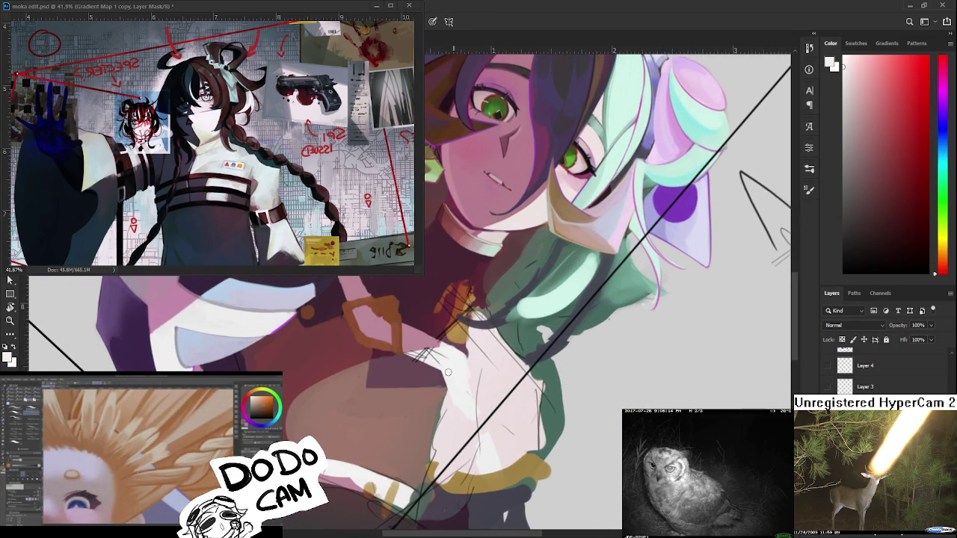
pyautogui.moveTo(441, 360)
pyautogui.mouseDown()
pyautogui.moveTo(417, 353)
pyautogui.moveTo(432, 360)
pyautogui.mouseUp()
pyautogui.keyDown('alt'); pyautogui.click(414, 364); pyautogui.keyUp('alt')
pyautogui.keyDown('alt'); pyautogui.click(415, 340); pyautogui.keyUp('alt')
pyautogui.keyDown('alt'); pyautogui.click(439, 342); pyautogui.keyUp('alt')
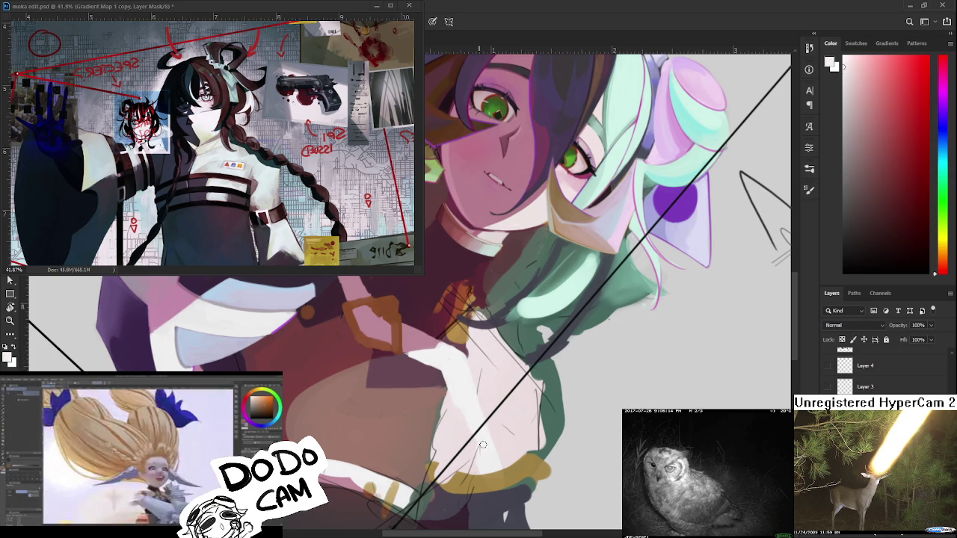
pyautogui.press('r')
pyautogui.moveTo(464, 380)
pyautogui.mouseDown()
pyautogui.moveTo(512, 444)
pyautogui.moveTo(597, 350)
pyautogui.mouseUp()
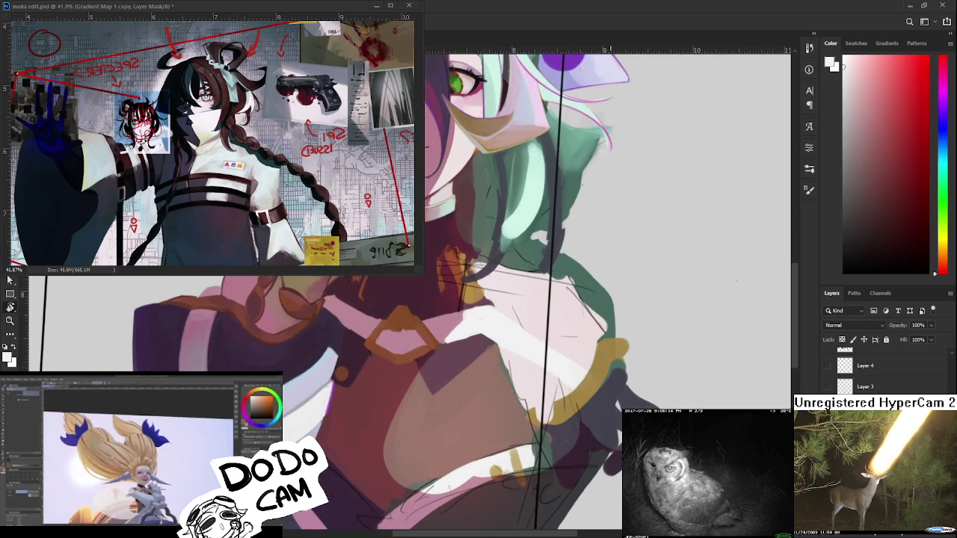
# - Centre the character and shade the chest in dusty mauve and muted red
pyautogui.scroll(-5, 597, 350)
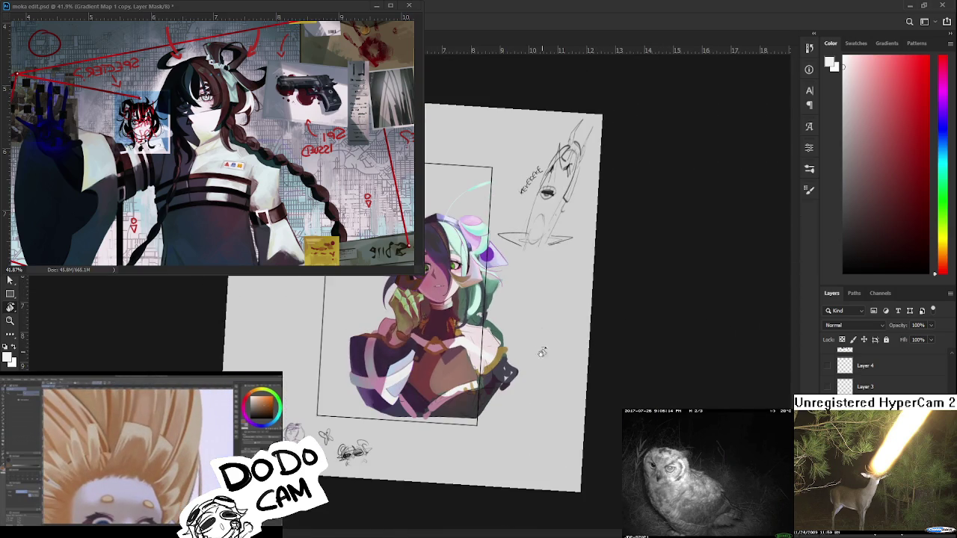
pyautogui.scroll(1, 597, 351)
pyautogui.scroll(2, 594, 374)
pyautogui.scroll(2, 588, 412)
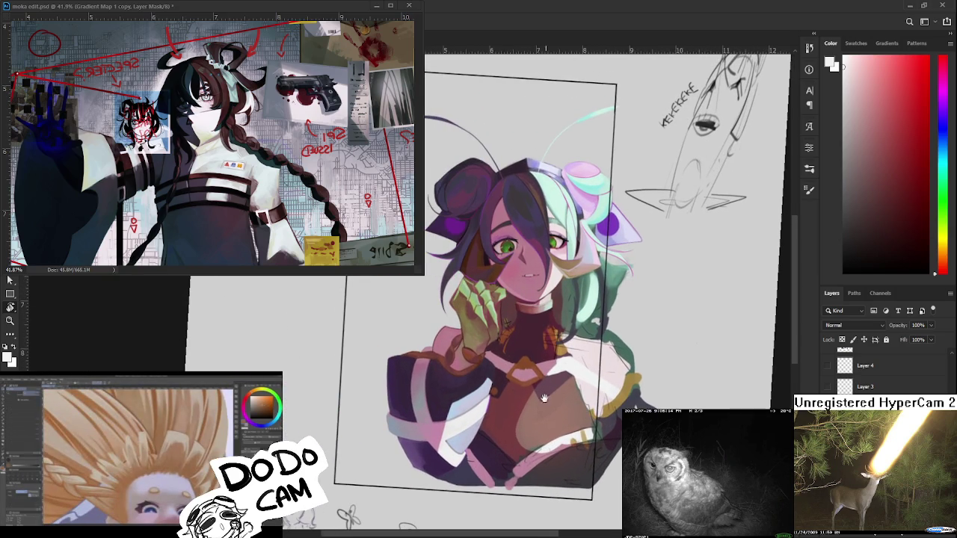
pyautogui.moveTo(588, 412); pyautogui.dragTo(496, 382)
pyautogui.keyDown('alt'); pyautogui.click(475, 379); pyautogui.keyUp('alt')
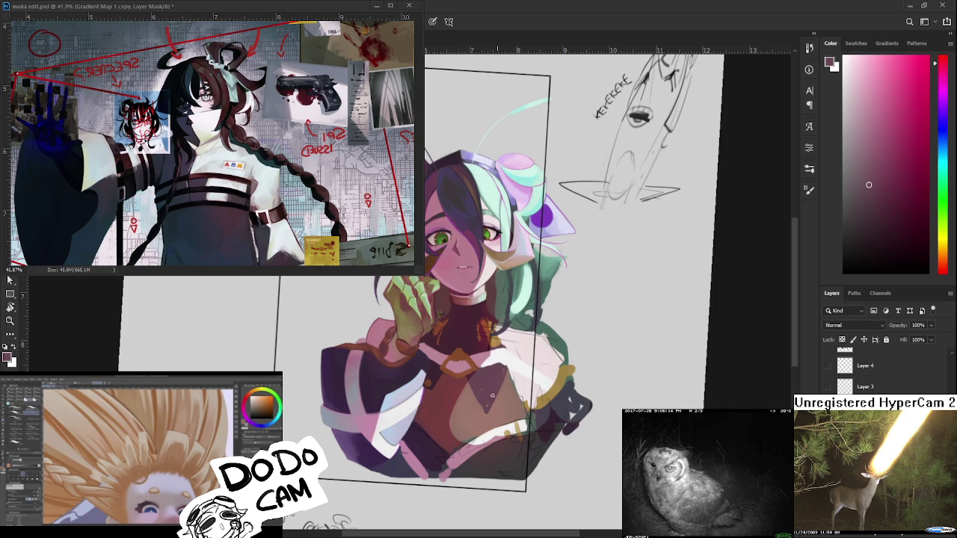
pyautogui.keyDown('alt'); pyautogui.click(478, 402); pyautogui.keyUp('alt')
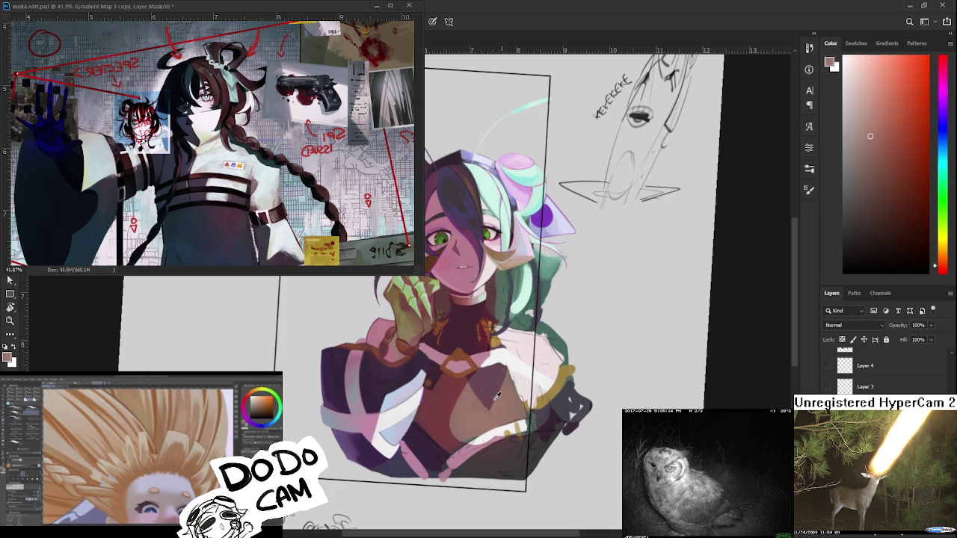
# - Add dark purple, reddish, pink-magenta and dark red shading to the chest
pyautogui.moveTo(497, 400); pyautogui.dragTo(434, 367)
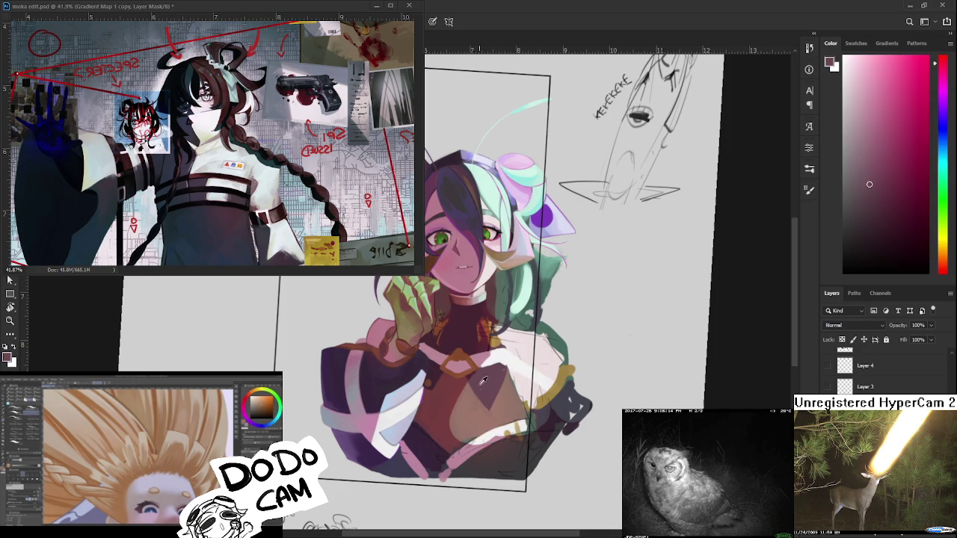
pyautogui.keyDown('alt'); pyautogui.click(437, 376); pyautogui.keyUp('alt')
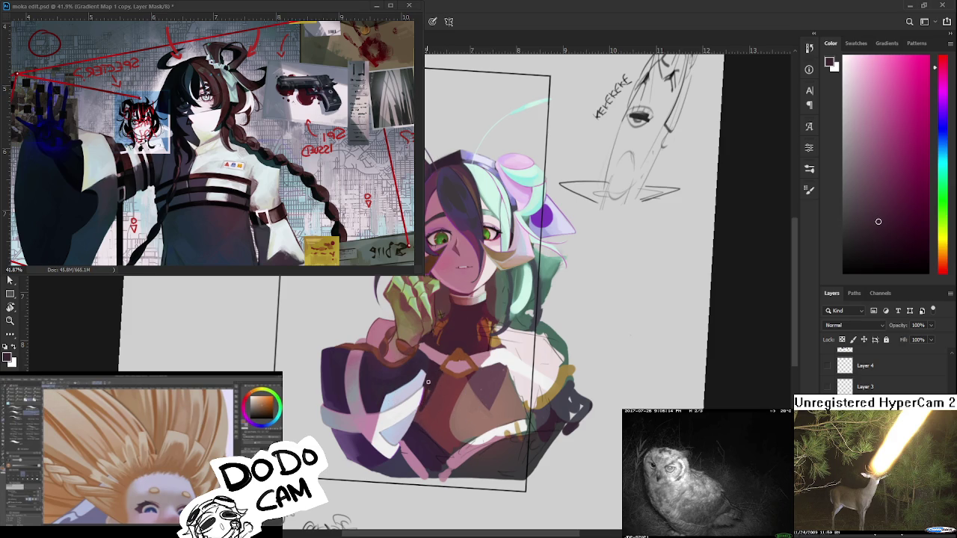
pyautogui.keyDown('alt'); pyautogui.click(435, 390); pyautogui.keyUp('alt')
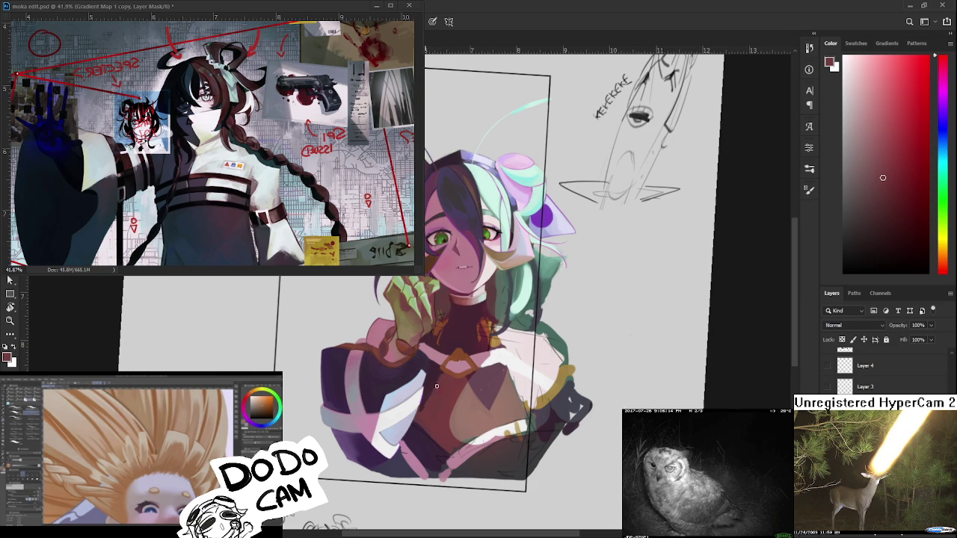
pyautogui.keyDown('alt'); pyautogui.click(430, 404); pyautogui.keyUp('alt')
pyautogui.keyDown('alt'); pyautogui.click(437, 374); pyautogui.keyUp('alt')
pyautogui.keyDown('alt'); pyautogui.click(436, 393); pyautogui.keyUp('alt')
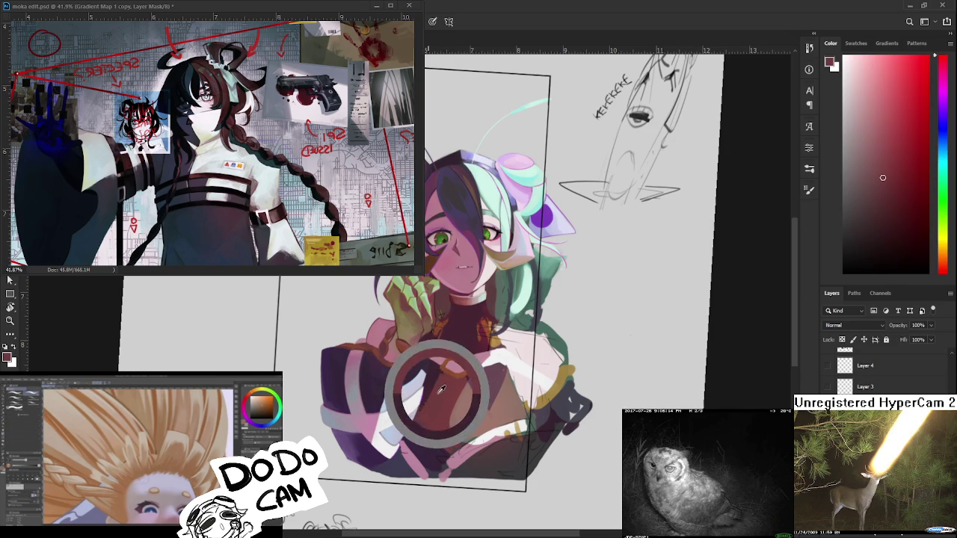
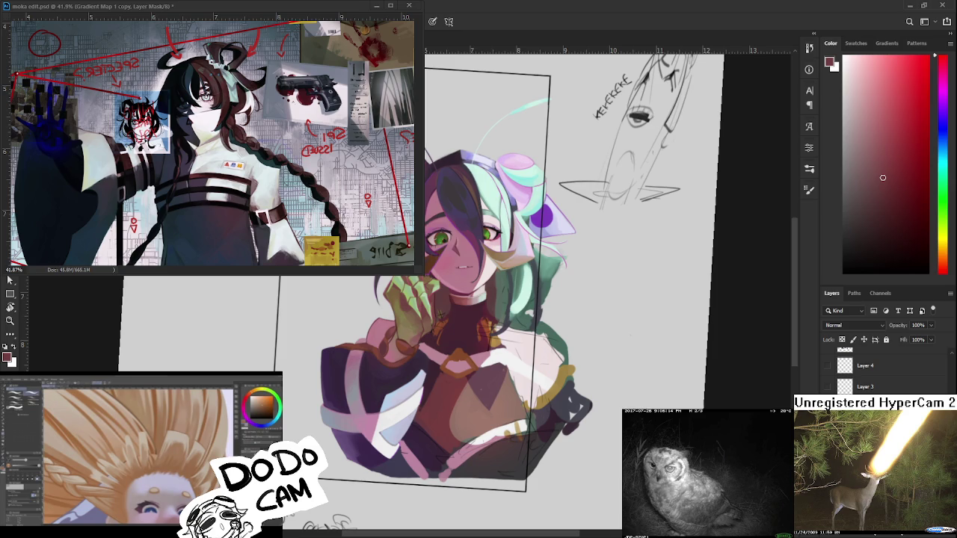
# - Rotate the canvas to a comfortable painting angle and zoom into the chest
pyautogui.press('r')
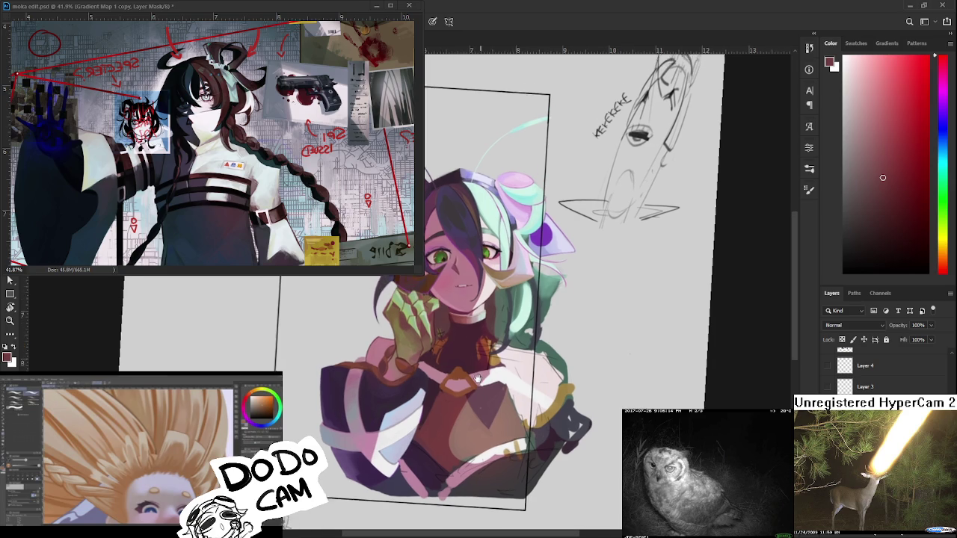
pyautogui.moveTo(490, 368); pyautogui.dragTo(460, 414)
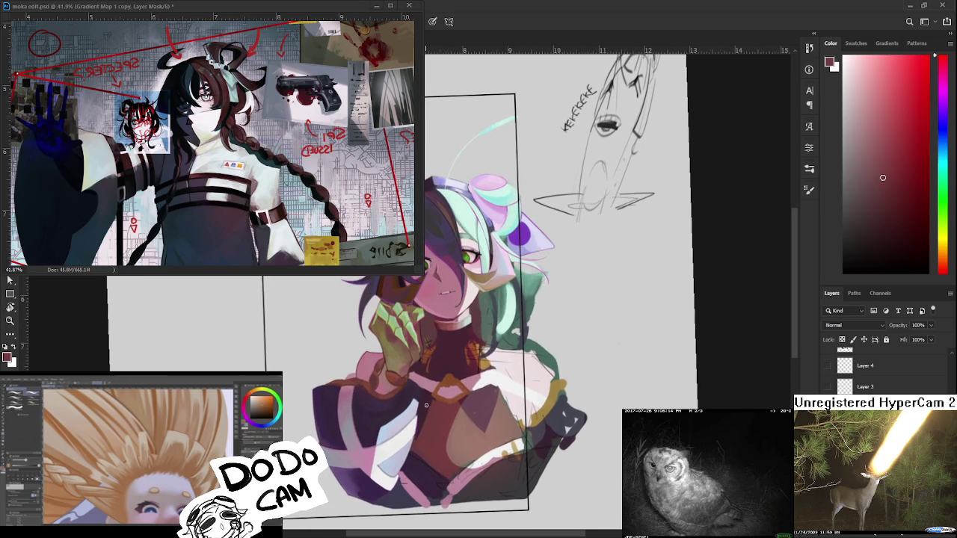
pyautogui.scroll(1, 474, 368)
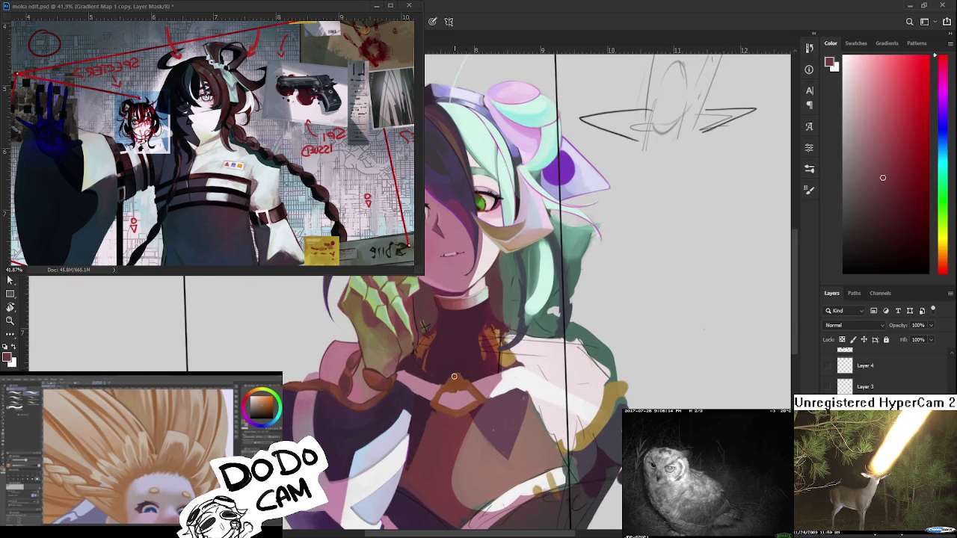
pyautogui.scroll(1, 448, 377)
pyautogui.moveTo(446, 375); pyautogui.dragTo(409, 404)
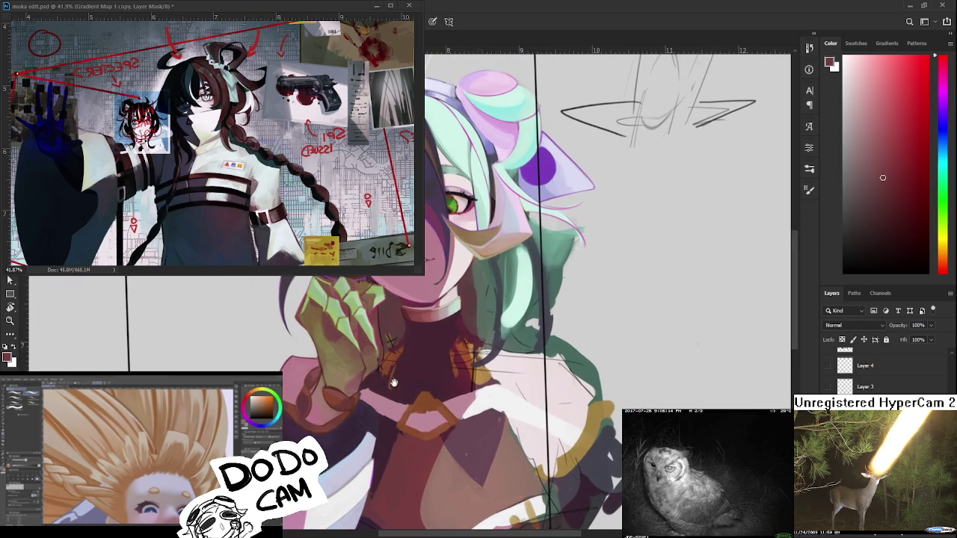
# - Sample orange-browns from the buckle and dark magenta tones from the top
pyautogui.keyDown('alt'); pyautogui.click(422, 394); pyautogui.keyUp('alt')
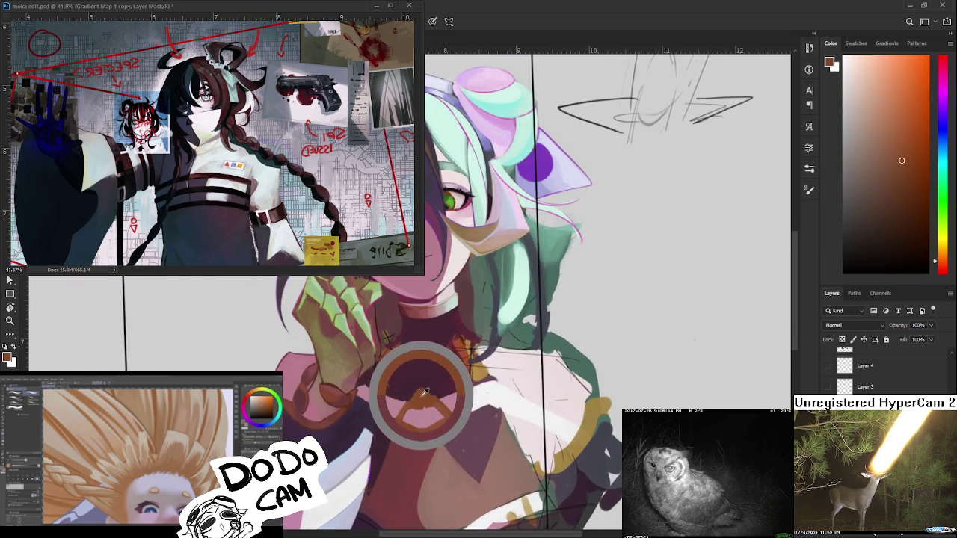
pyautogui.moveTo(413, 387)
pyautogui.mouseDown()
pyautogui.moveTo(442, 378)
pyautogui.moveTo(437, 362)
pyautogui.mouseUp()
pyautogui.keyDown('alt'); pyautogui.click(442, 378); pyautogui.keyUp('alt')
pyautogui.keyDown('alt'); pyautogui.click(501, 358); pyautogui.keyUp('alt')
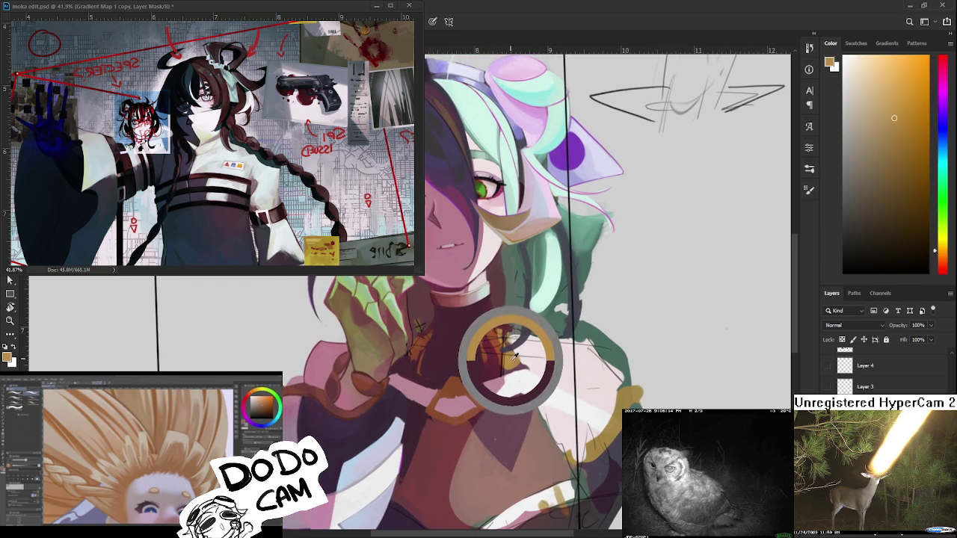
pyautogui.keyDown('alt'); pyautogui.click(498, 337); pyautogui.keyUp('alt')
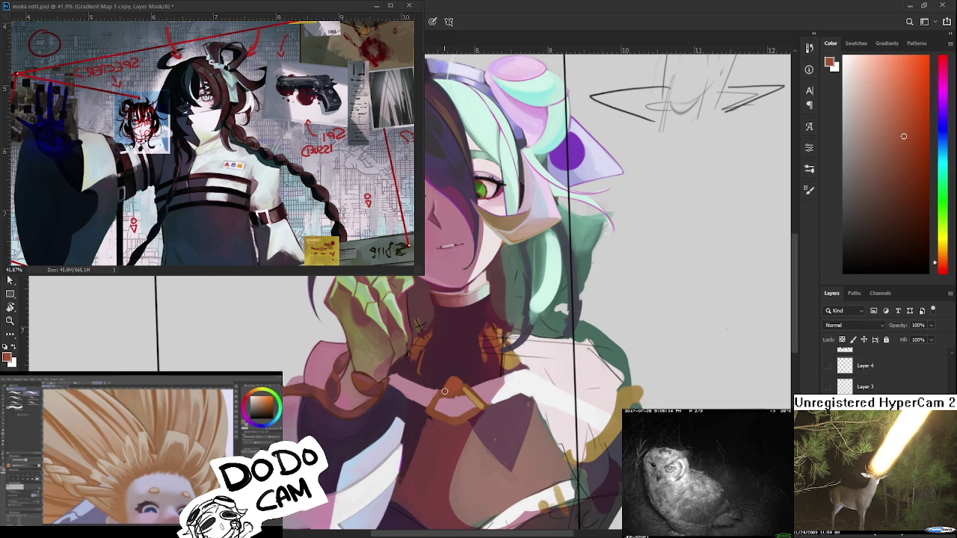
pyautogui.keyDown('alt'); pyautogui.click(456, 372); pyautogui.keyUp('alt')
pyautogui.keyDown('alt'); pyautogui.click(445, 362); pyautogui.keyUp('alt')
pyautogui.keyDown('alt'); pyautogui.click(433, 365); pyautogui.keyUp('alt')
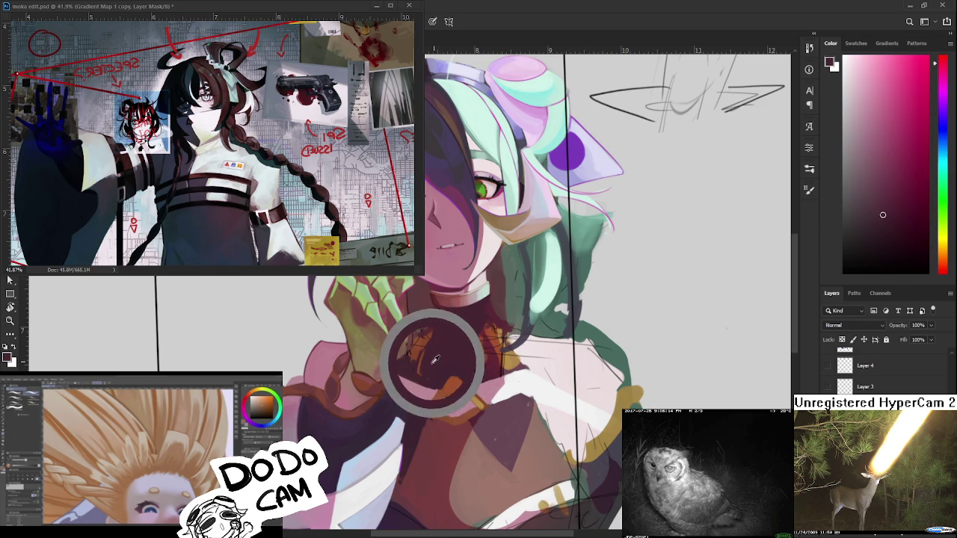
pyautogui.keyDown('alt'); pyautogui.click(439, 357); pyautogui.keyUp('alt')
pyautogui.keyDown('alt'); pyautogui.click(435, 359); pyautogui.keyUp('alt')
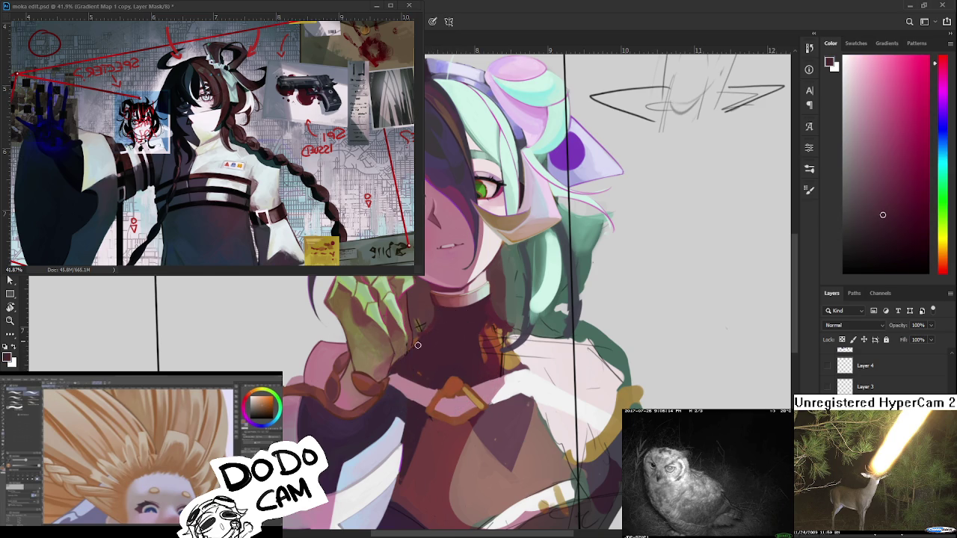
# - Pick red-pink shades near the skeletal glove, then zoom back out
pyautogui.moveTo(416, 374); pyautogui.dragTo(421, 389)
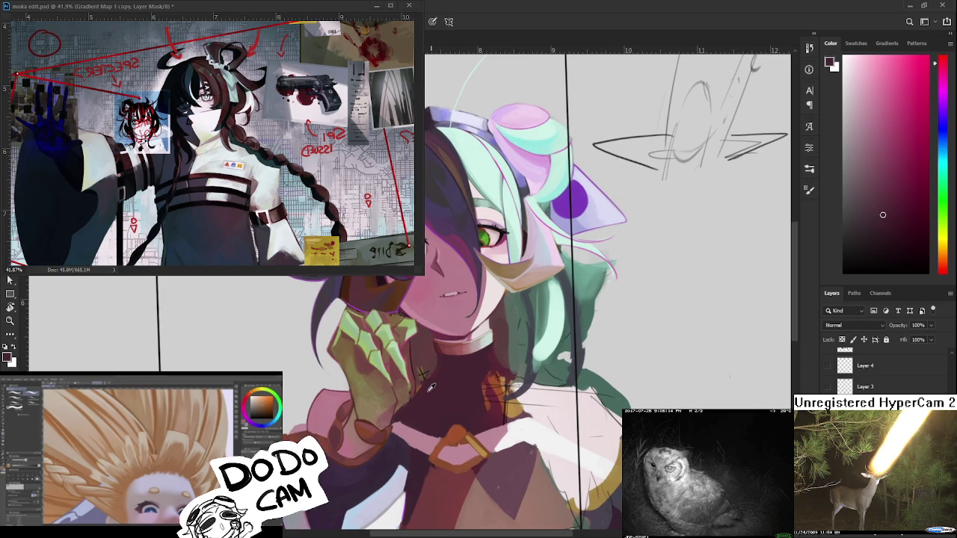
pyautogui.keyDown('alt'); pyautogui.click(433, 361); pyautogui.keyUp('alt')
pyautogui.moveTo(432, 367); pyautogui.dragTo(448, 351)
pyautogui.keyDown('alt'); pyautogui.click(443, 362); pyautogui.keyUp('alt')
pyautogui.keyDown('alt'); pyautogui.click(432, 353); pyautogui.keyUp('alt')
pyautogui.keyDown('alt'); pyautogui.click(442, 362); pyautogui.keyUp('alt')
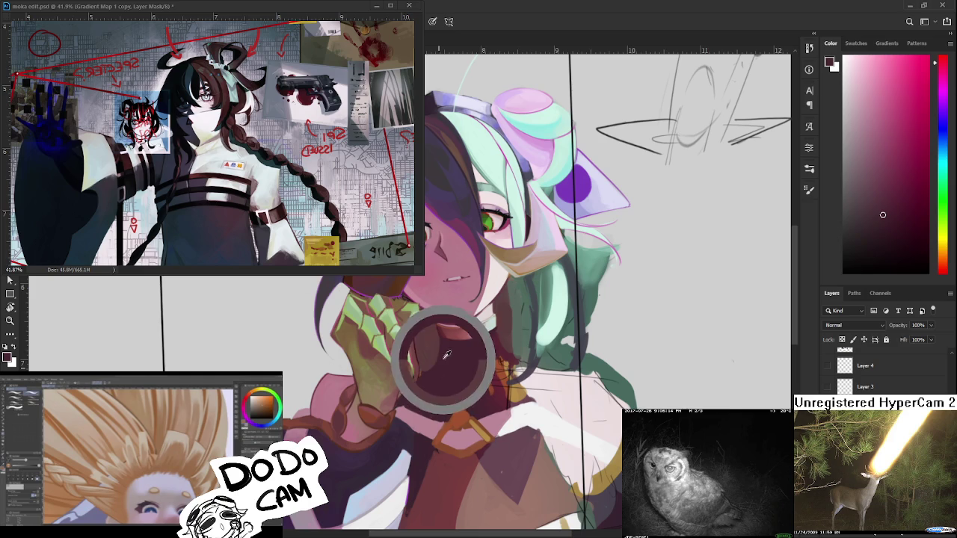
pyautogui.keyDown('alt'); pyautogui.click(443, 362); pyautogui.keyUp('alt')
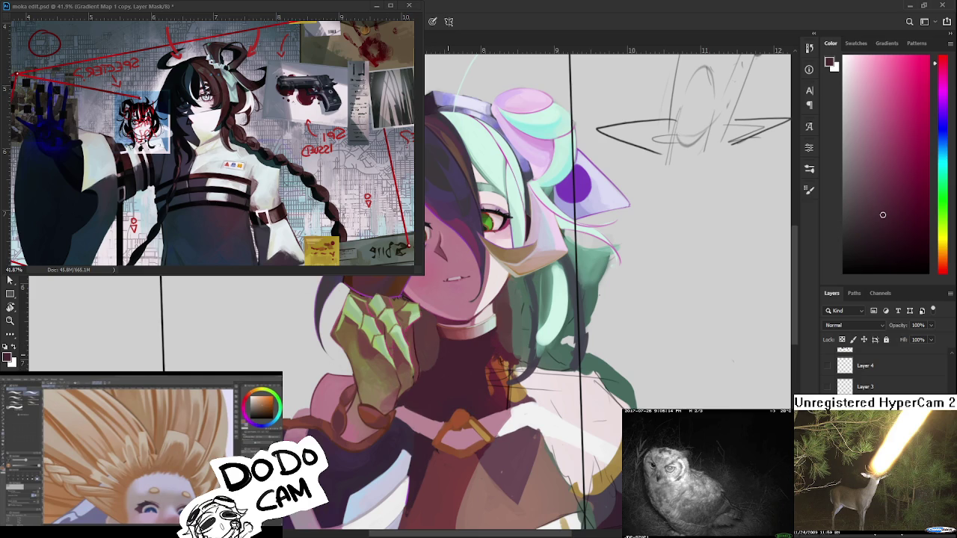
pyautogui.scroll(-3, 448, 356)
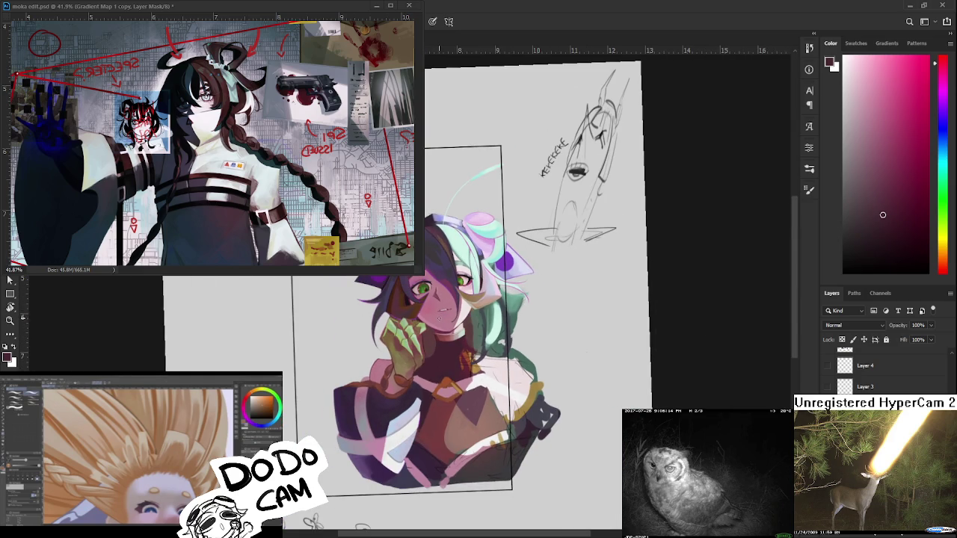
# - Zoom into the neck and hand, sample a neck colour and darken it in the picker
pyautogui.scroll(2, 438, 314)
pyautogui.scroll(1, 447, 353)
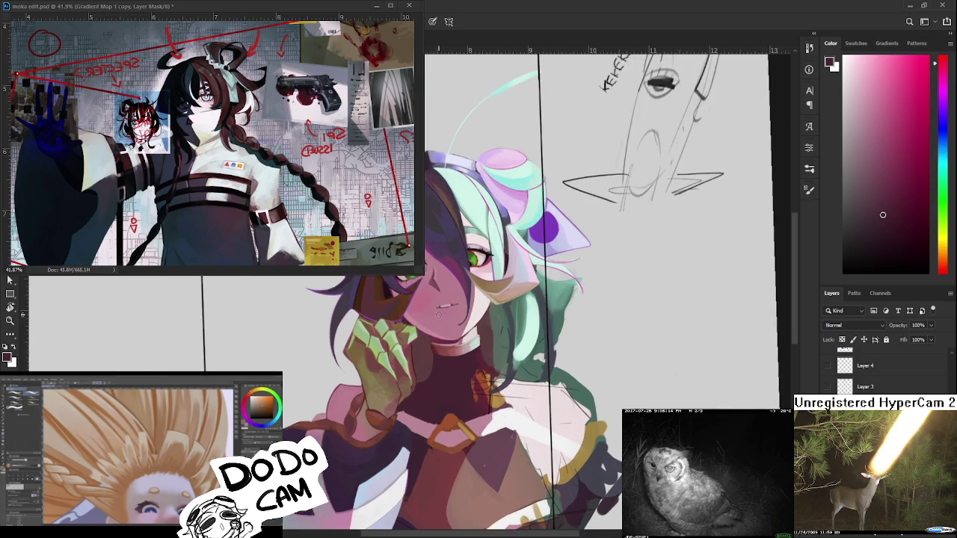
pyautogui.scroll(1, 447, 356)
pyautogui.scroll(1, 463, 359)
pyautogui.scroll(1, 463, 359)
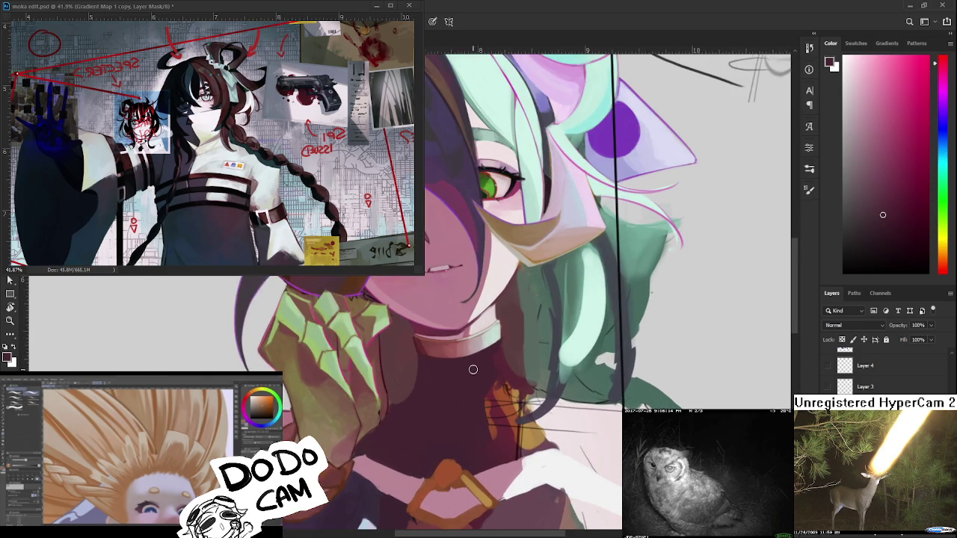
pyautogui.keyDown('alt'); pyautogui.click(460, 387); pyautogui.keyUp('alt')
pyautogui.moveTo(486, 382); pyautogui.dragTo(501, 362)
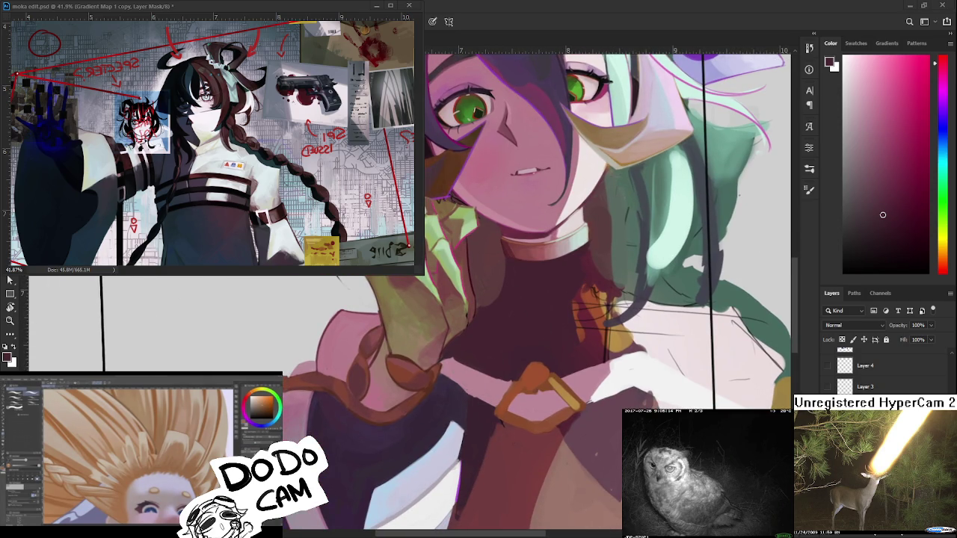
pyautogui.moveTo(884, 220); pyautogui.dragTo(887, 237)
pyautogui.moveTo(512, 277)
pyautogui.mouseDown()
pyautogui.moveTo(449, 307)
pyautogui.moveTo(433, 362)
pyautogui.mouseUp()
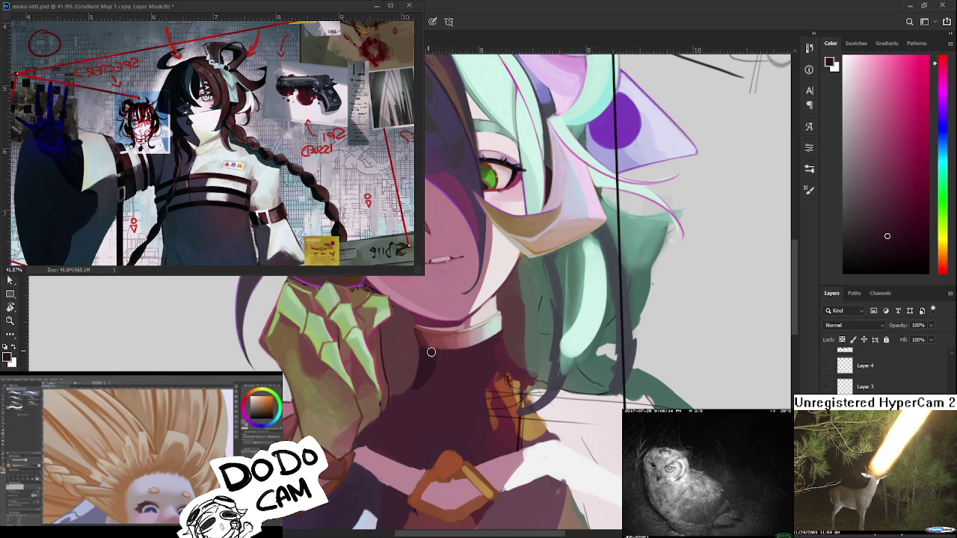
# - Sample brighter reds and darker shades around the neck
pyautogui.keyDown('alt'); pyautogui.click(418, 391); pyautogui.keyUp('alt')
pyautogui.keyDown('alt'); pyautogui.click(427, 365); pyautogui.keyUp('alt')
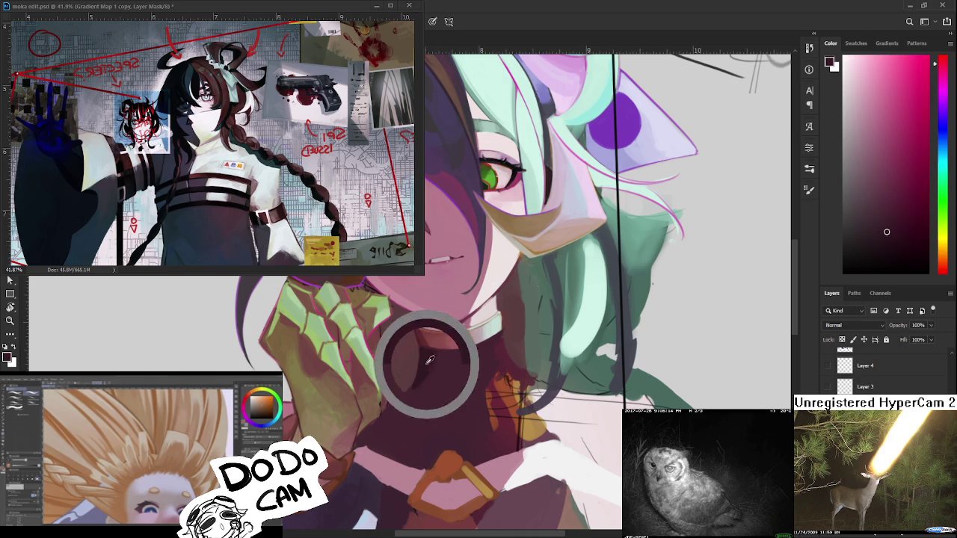
pyautogui.keyDown('alt'); pyautogui.click(398, 391); pyautogui.keyUp('alt')
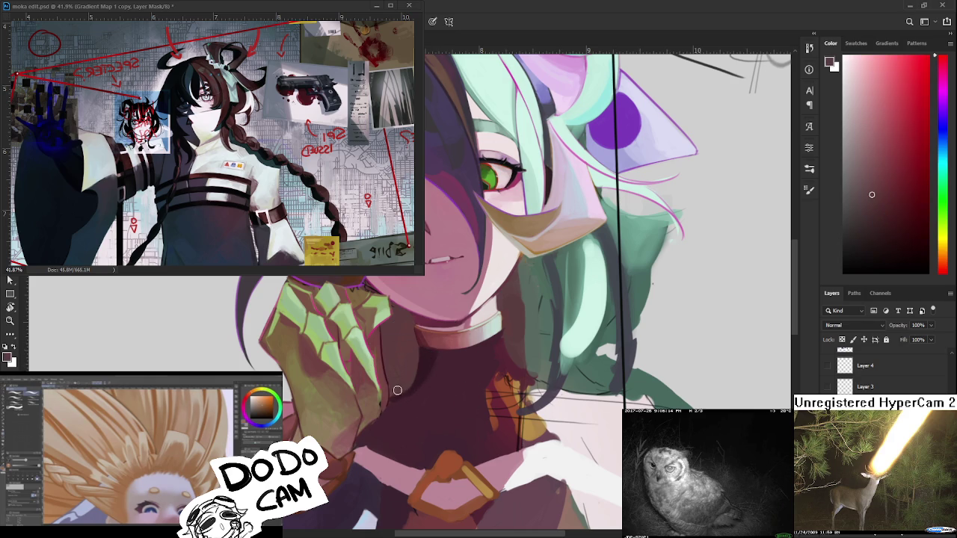
pyautogui.keyDown('alt'); pyautogui.click(406, 374); pyautogui.keyUp('alt')
pyautogui.keyDown('alt'); pyautogui.click(391, 394); pyautogui.keyUp('alt')
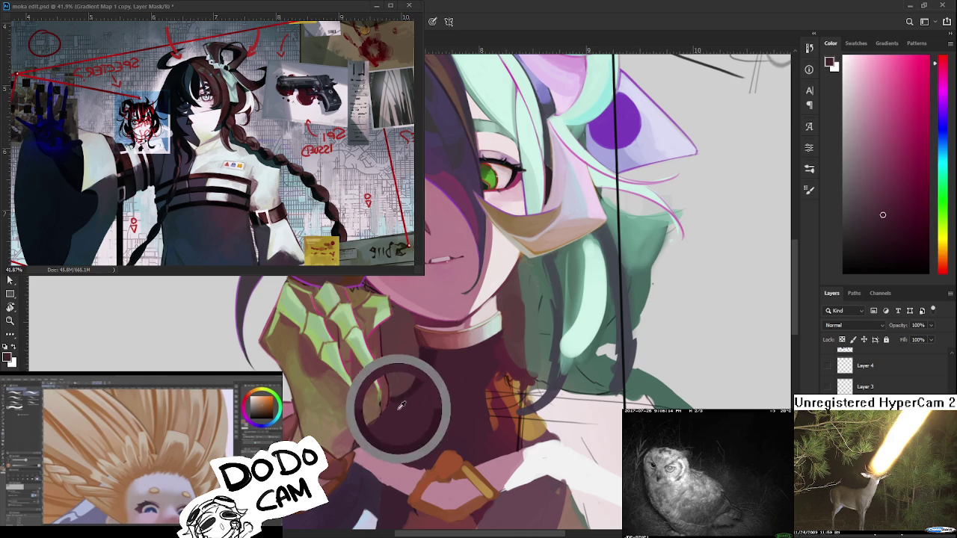
pyautogui.keyDown('alt'); pyautogui.click(415, 394); pyautogui.keyUp('alt')
pyautogui.scroll(-1, 405, 386)
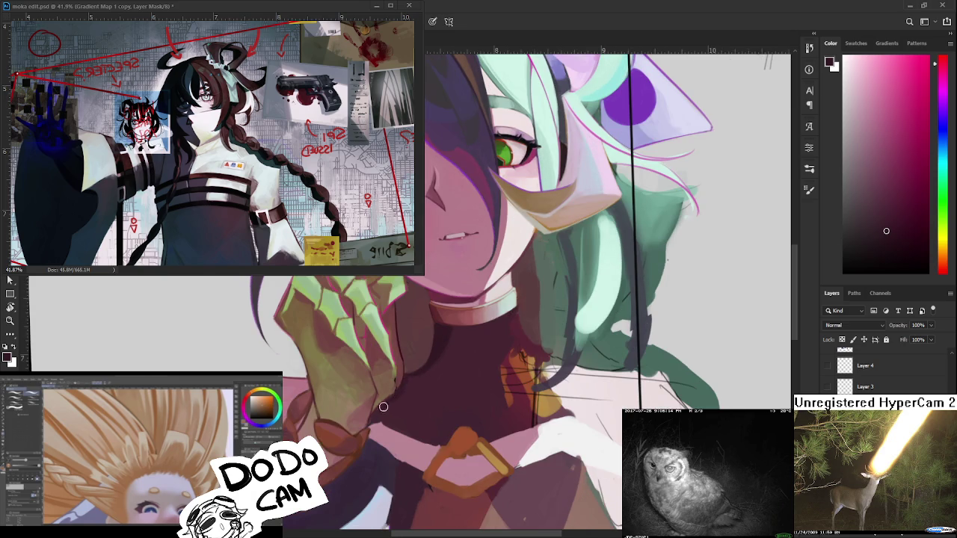
# - Sample red, orange-brown and dark magenta tones near the glove and chest
pyautogui.keyDown('alt'); pyautogui.click(399, 385); pyautogui.keyUp('alt')
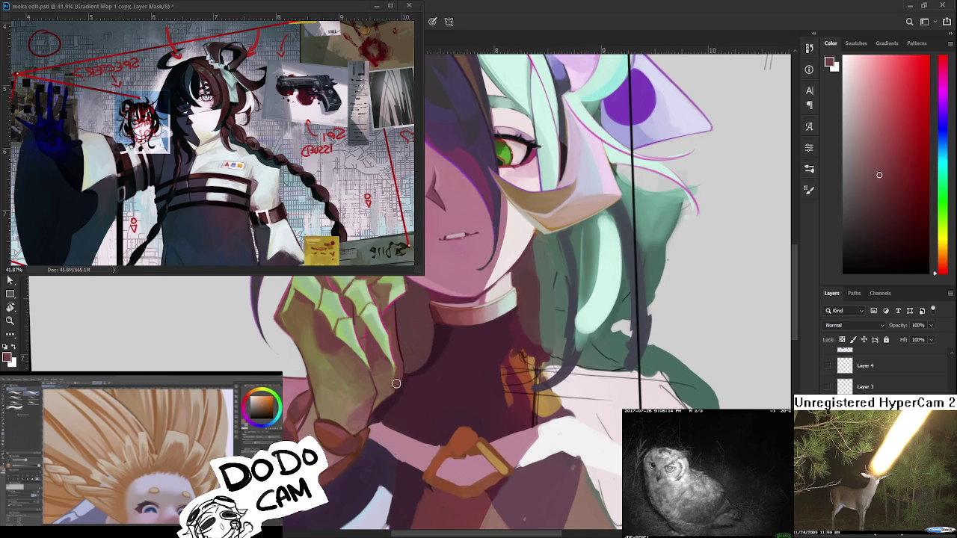
pyautogui.keyDown('alt'); pyautogui.click(393, 377); pyautogui.keyUp('alt')
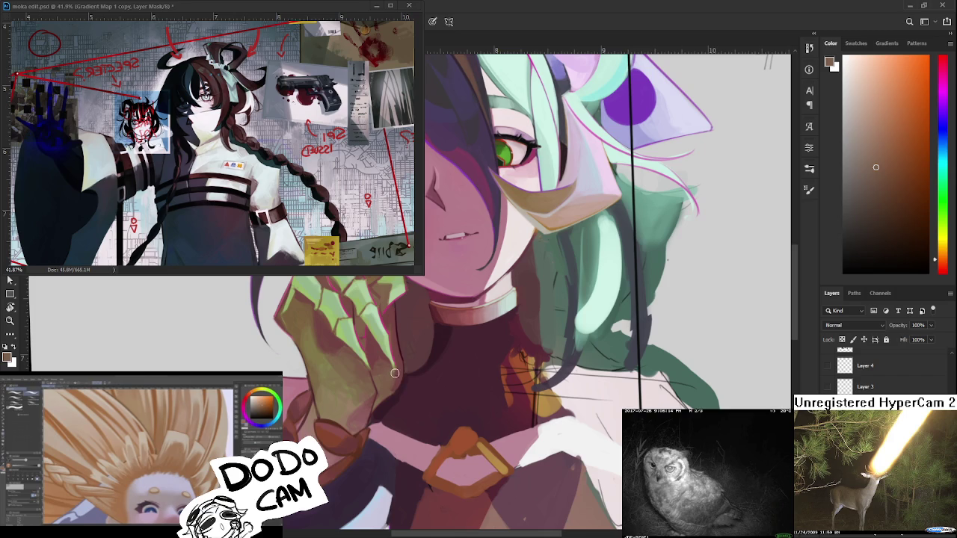
pyautogui.moveTo(395, 372); pyautogui.dragTo(400, 396)
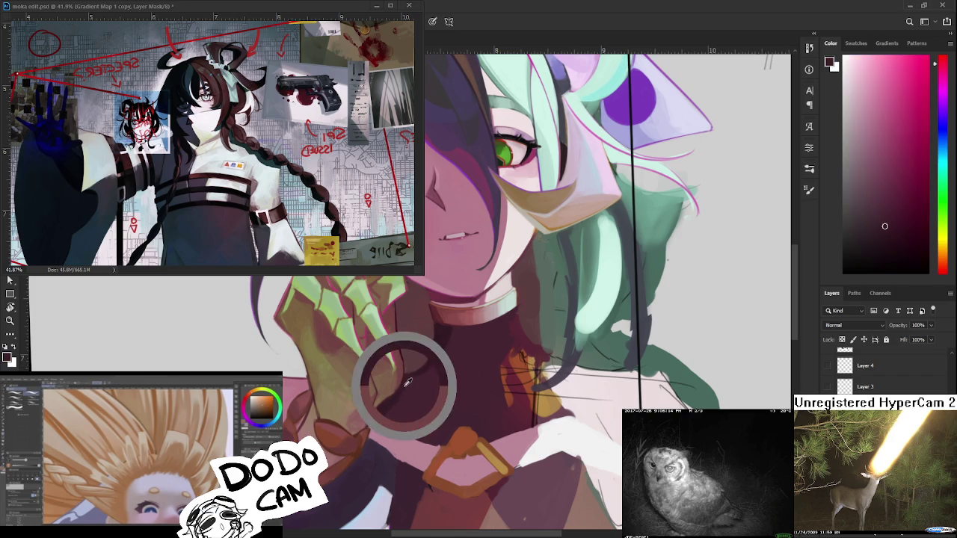
pyautogui.keyDown('alt'); pyautogui.click(411, 395); pyautogui.keyUp('alt')
pyautogui.keyDown('alt'); pyautogui.click(392, 408); pyautogui.keyUp('alt')
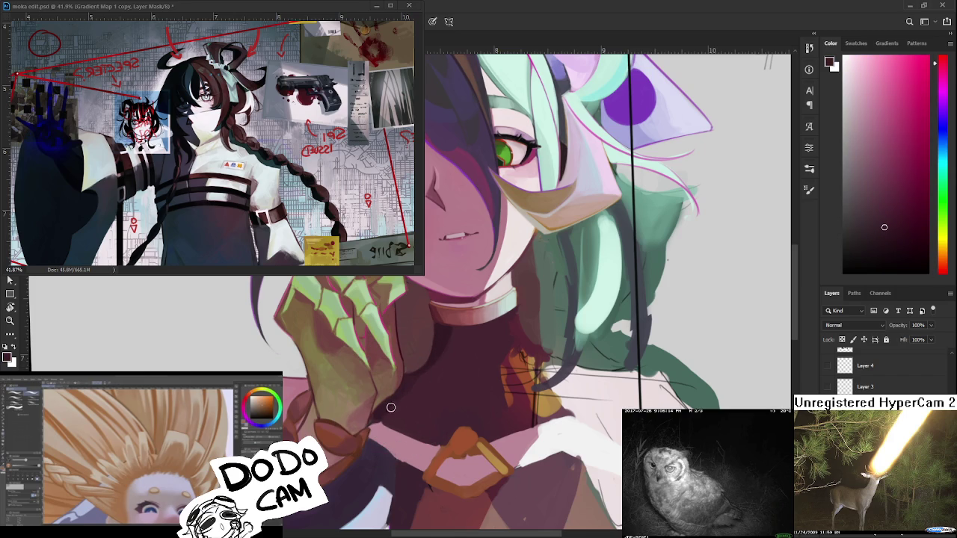
pyautogui.keyDown('alt'); pyautogui.click(413, 397); pyautogui.keyUp('alt')
pyautogui.keyDown('alt'); pyautogui.click(411, 380); pyautogui.keyUp('alt')
# - Alternate between lighter and darker shades of the dark top near the buckle
pyautogui.keyDown('alt'); pyautogui.click(430, 380); pyautogui.keyUp('alt')
pyautogui.keyDown('alt'); pyautogui.click(441, 384); pyautogui.keyUp('alt')
pyautogui.keyDown('alt'); pyautogui.click(416, 374); pyautogui.keyUp('alt')
pyautogui.keyDown('alt'); pyautogui.click(426, 380); pyautogui.keyUp('alt')
pyautogui.keyDown('alt'); pyautogui.click(456, 398); pyautogui.keyUp('alt')
pyautogui.keyDown('alt'); pyautogui.click(442, 397); pyautogui.keyUp('alt')
pyautogui.keyDown('alt'); pyautogui.click(416, 374); pyautogui.keyUp('alt')
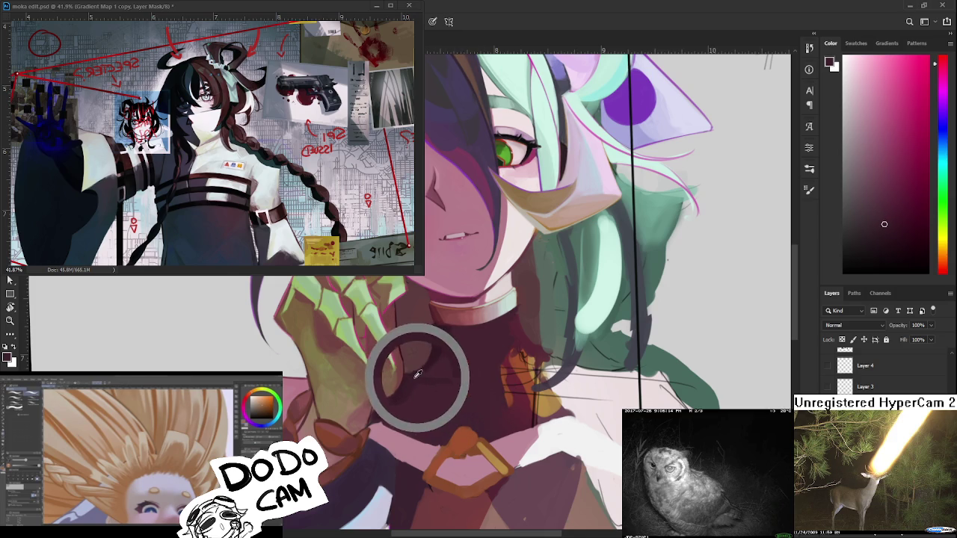
# - Settle on the muted purple shadow tone from the neck, then zoom out
pyautogui.keyDown('alt'); pyautogui.click(460, 383); pyautogui.keyUp('alt')
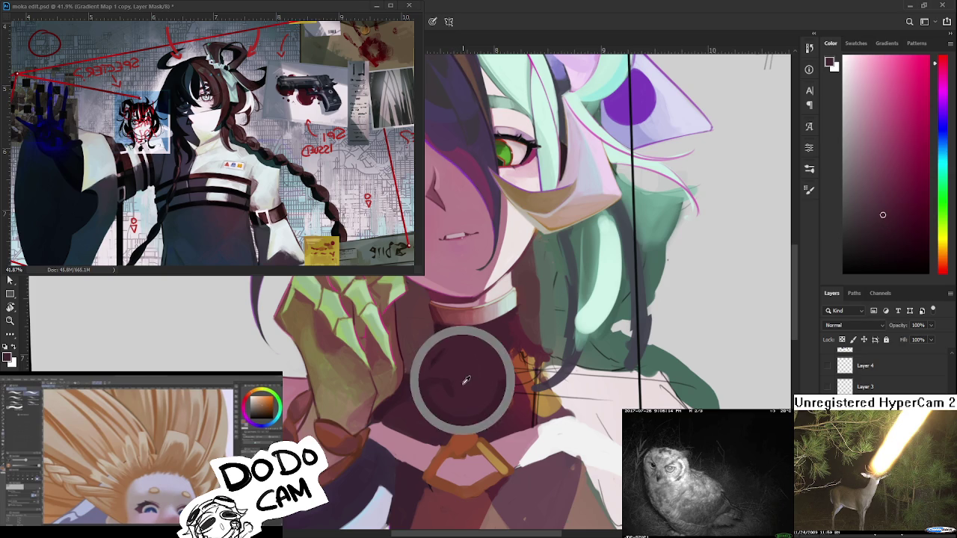
pyautogui.keyDown('alt'); pyautogui.click(453, 378); pyautogui.keyUp('alt')
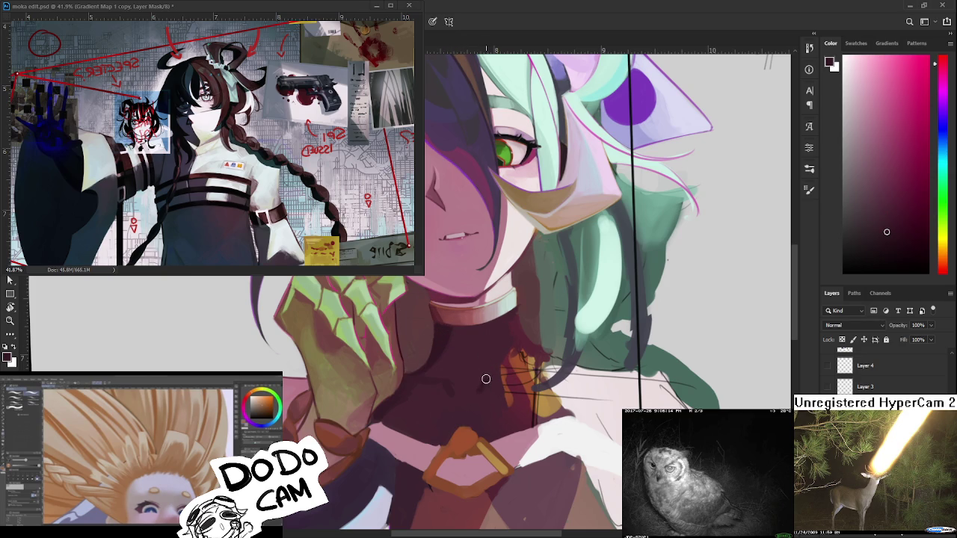
pyautogui.keyDown('alt'); pyautogui.click(485, 396); pyautogui.keyUp('alt')
pyautogui.keyDown('alt'); pyautogui.click(446, 403); pyautogui.keyUp('alt')
pyautogui.keyDown('alt'); pyautogui.click(483, 380); pyautogui.keyUp('alt')
pyautogui.keyDown('alt'); pyautogui.click(489, 382); pyautogui.keyUp('alt')
pyautogui.keyDown('alt'); pyautogui.click(486, 376); pyautogui.keyUp('alt')
pyautogui.scroll(-5, 472, 364)
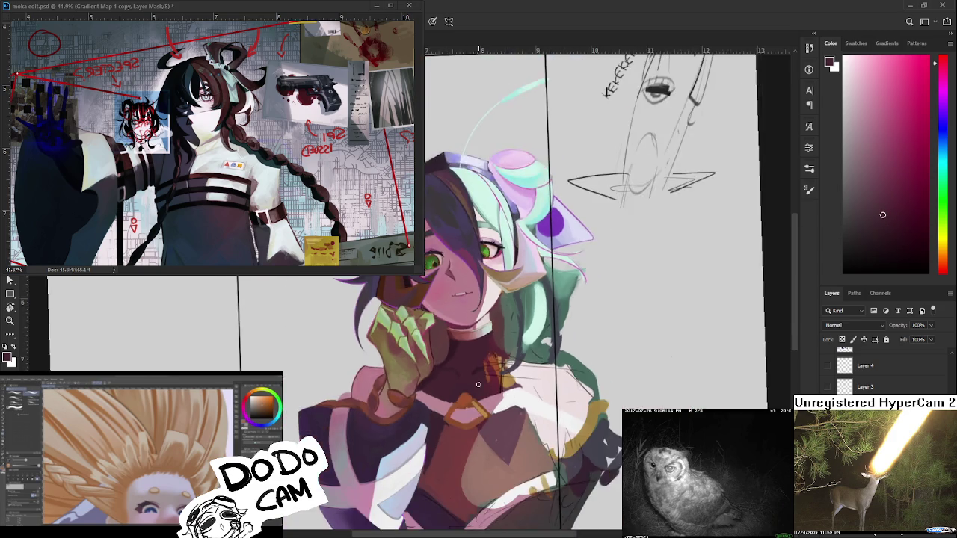
# - Zoom into the chest and sample lighter and darker neck colours
pyautogui.scroll(3, 481, 419)
pyautogui.scroll(3, 478, 374)
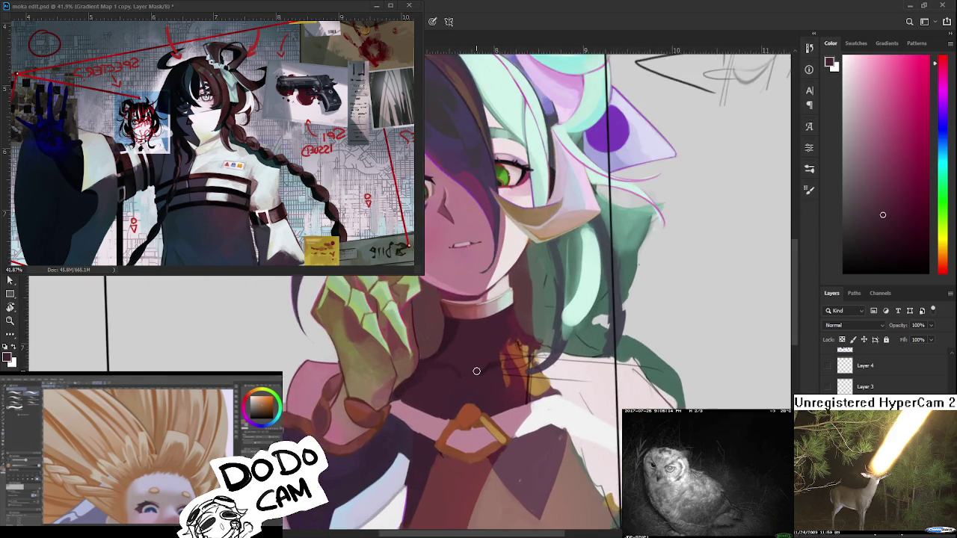
pyautogui.scroll(2, 478, 370)
pyautogui.keyDown('alt'); pyautogui.click(412, 369); pyautogui.keyUp('alt')
pyautogui.keyDown('alt'); pyautogui.click(418, 379); pyautogui.keyUp('alt')
pyautogui.keyDown('alt'); pyautogui.click(422, 376); pyautogui.keyUp('alt')
pyautogui.keyDown('alt'); pyautogui.click(442, 365); pyautogui.keyUp('alt')
pyautogui.keyDown('alt'); pyautogui.click(439, 371); pyautogui.keyUp('alt')
pyautogui.keyDown('alt'); pyautogui.click(448, 375); pyautogui.keyUp('alt')
# - Paint a deeper purple shadow on the neck under the collar
pyautogui.keyDown('alt'); pyautogui.click(442, 359); pyautogui.keyUp('alt')
pyautogui.moveTo(419, 351)
pyautogui.mouseDown()
pyautogui.moveTo(468, 381)
pyautogui.moveTo(453, 327)
pyautogui.mouseUp()
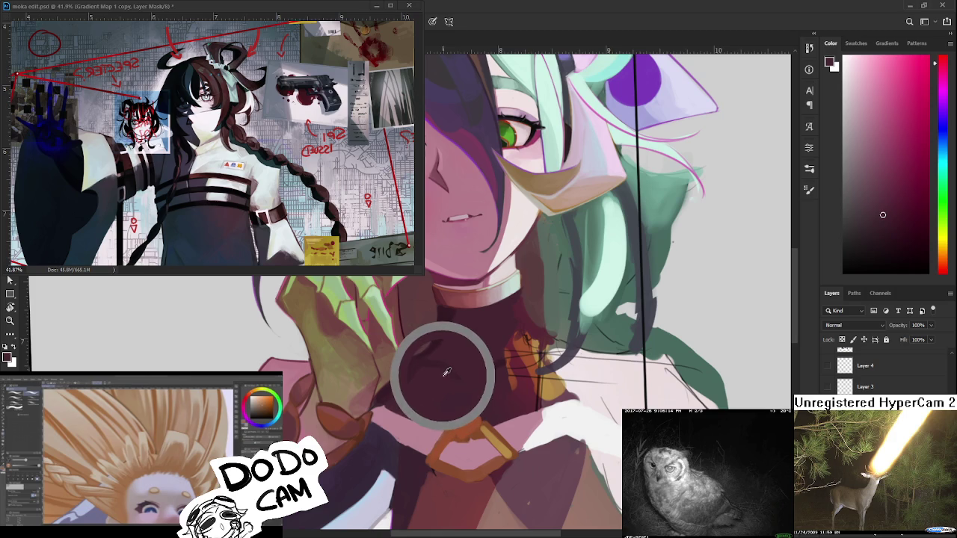
pyautogui.keyDown('alt'); pyautogui.click(449, 321); pyautogui.keyUp('alt')
pyautogui.keyDown('alt'); pyautogui.click(415, 377); pyautogui.keyUp('alt')
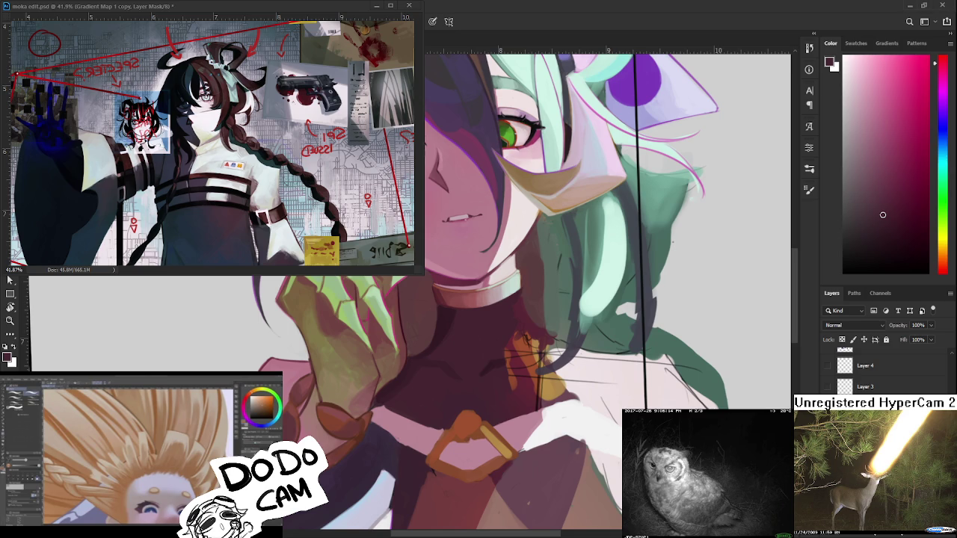
# - Dab and stroke darker purple onto the neck
pyautogui.scroll(1, 515, 452)
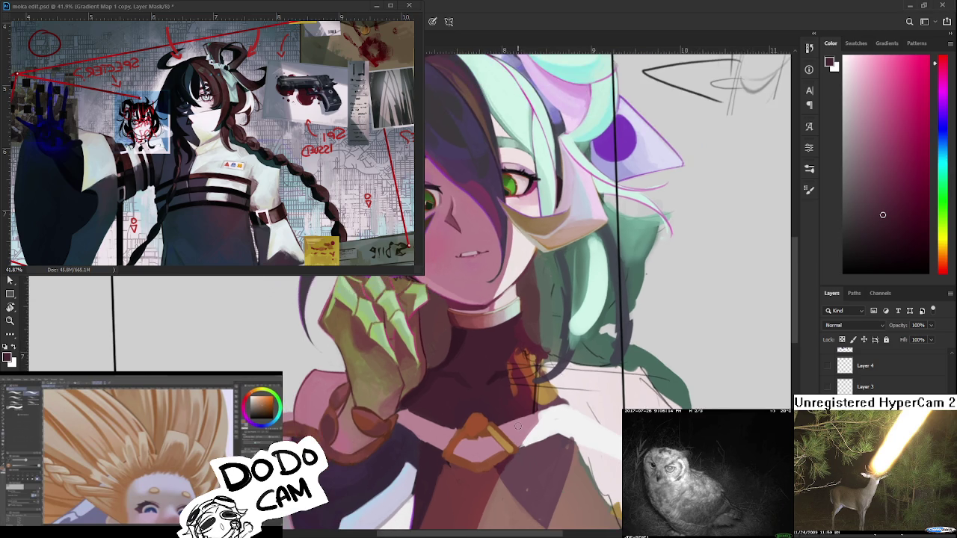
pyautogui.keyDown('alt'); pyautogui.click(417, 361); pyautogui.keyUp('alt')
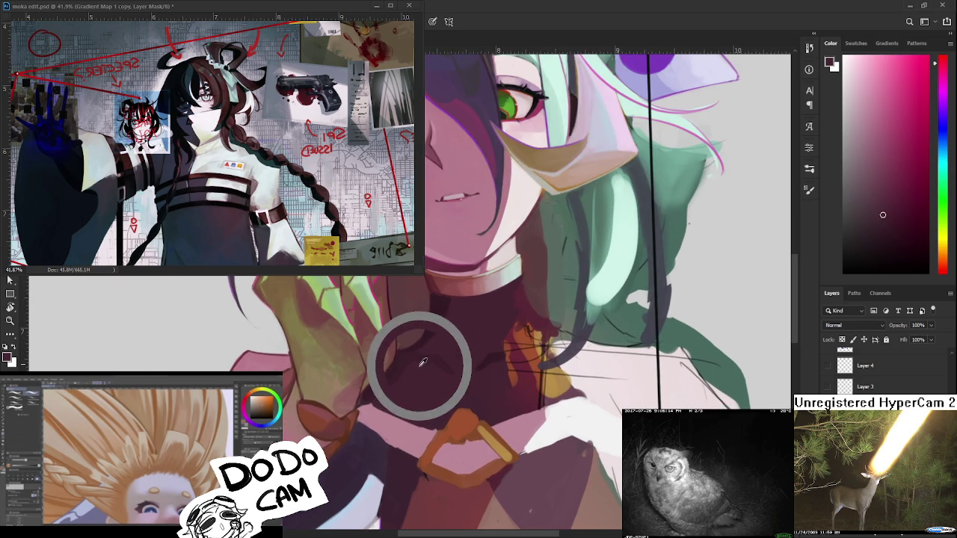
pyautogui.keyDown('alt'); pyautogui.click(451, 368); pyautogui.keyUp('alt')
pyautogui.keyDown('alt'); pyautogui.click(438, 351); pyautogui.keyUp('alt')
pyautogui.moveTo(438, 352); pyautogui.dragTo(451, 373)
# - Sample the neck's shadow and mid tones
pyautogui.keyDown('alt'); pyautogui.click(470, 376); pyautogui.keyUp('alt')
pyautogui.keyDown('alt'); pyautogui.click(464, 386); pyautogui.keyUp('alt')
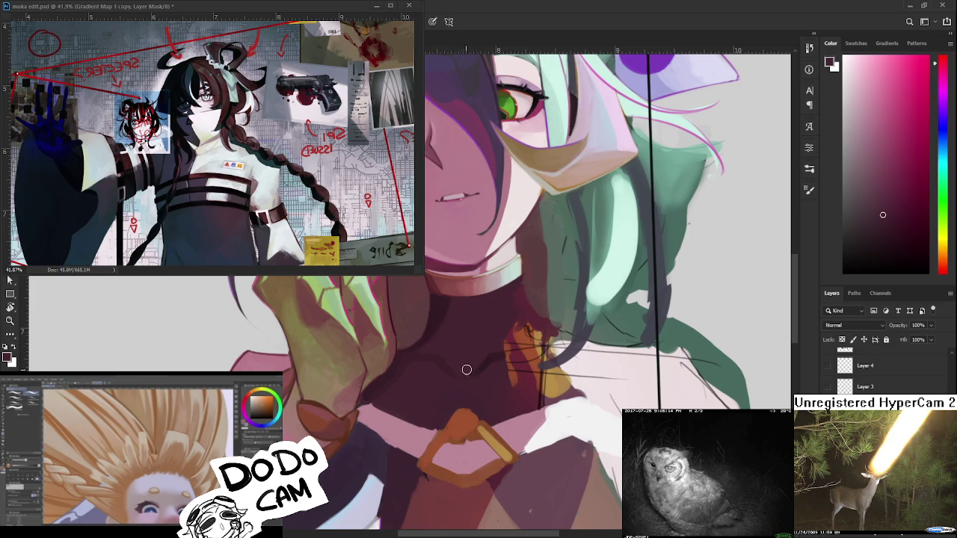
pyautogui.keyDown('alt'); pyautogui.click(488, 363); pyautogui.keyUp('alt')
pyautogui.keyDown('alt'); pyautogui.click(469, 380); pyautogui.keyUp('alt')
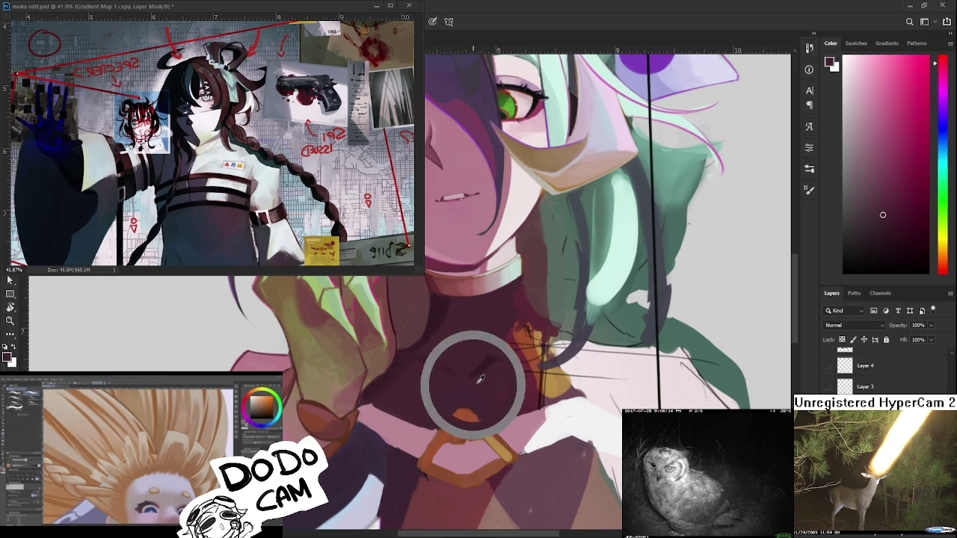
pyautogui.keyDown('alt'); pyautogui.click(488, 365); pyautogui.keyUp('alt')
pyautogui.keyDown('alt'); pyautogui.click(477, 350); pyautogui.keyUp('alt')
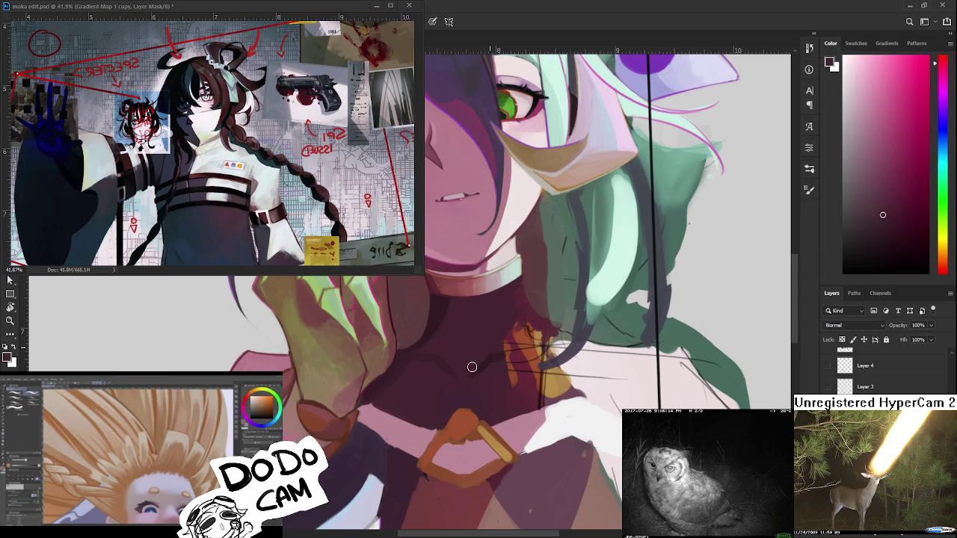
pyautogui.keyDown('alt'); pyautogui.click(494, 357); pyautogui.keyUp('alt')
pyautogui.keyDown('alt'); pyautogui.click(505, 352); pyautogui.keyUp('alt')
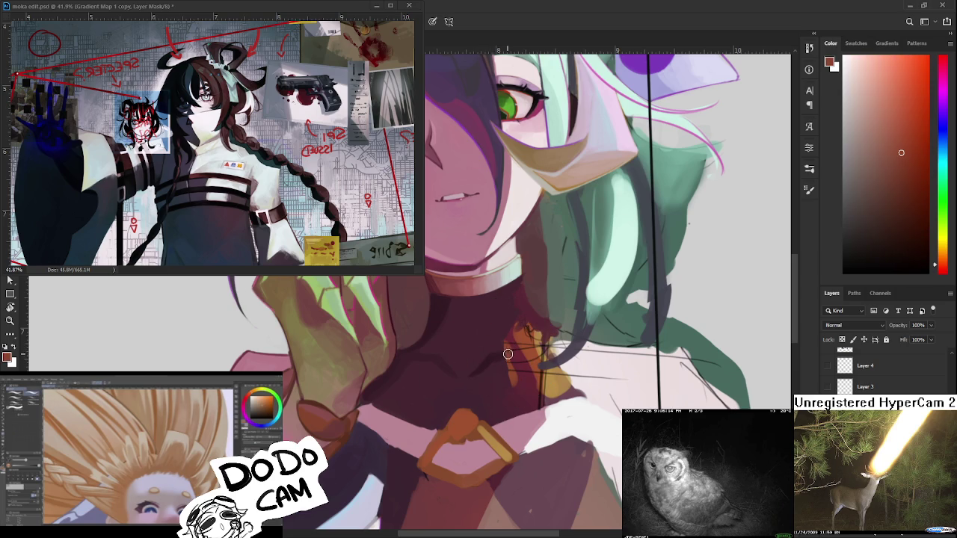
pyautogui.keyDown('alt'); pyautogui.click(502, 353); pyautogui.keyUp('alt')
# - Switch between the light neck tone and the darker neck shadow
pyautogui.keyDown('alt'); pyautogui.click(494, 338); pyautogui.keyUp('alt')
pyautogui.keyDown('alt'); pyautogui.click(467, 365); pyautogui.keyUp('alt')
pyautogui.keyDown('alt'); pyautogui.click(446, 383); pyautogui.keyUp('alt')
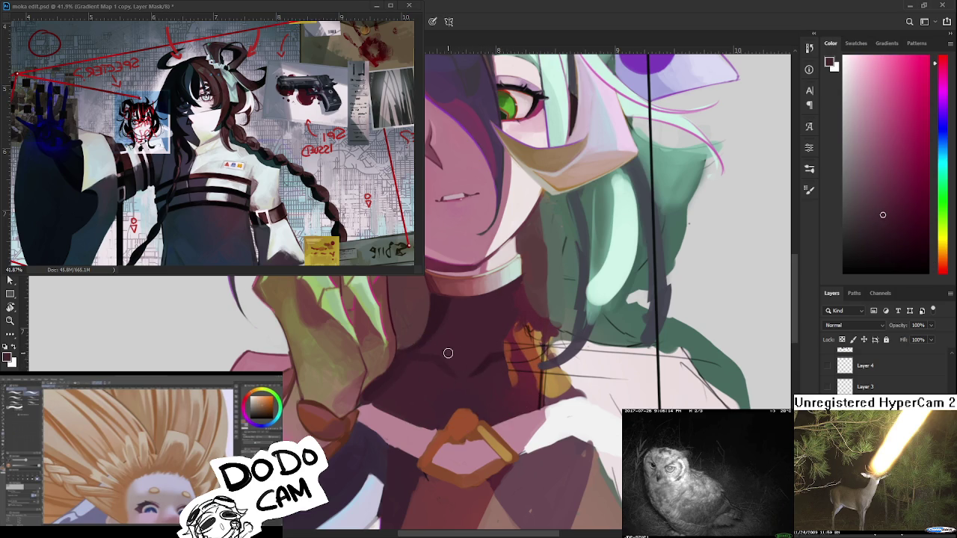
pyautogui.keyDown('alt'); pyautogui.click(440, 352); pyautogui.keyUp('alt')
pyautogui.keyDown('alt'); pyautogui.click(423, 318); pyautogui.keyUp('alt')
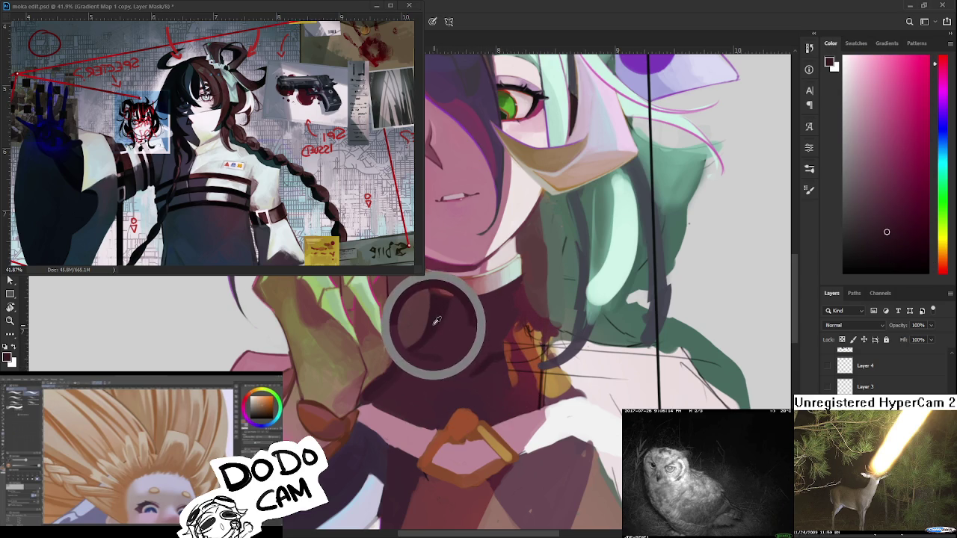
pyautogui.moveTo(441, 320)
pyautogui.mouseDown()
pyautogui.moveTo(460, 307)
pyautogui.moveTo(425, 335)
pyautogui.moveTo(448, 305)
pyautogui.moveTo(439, 315)
pyautogui.mouseUp()
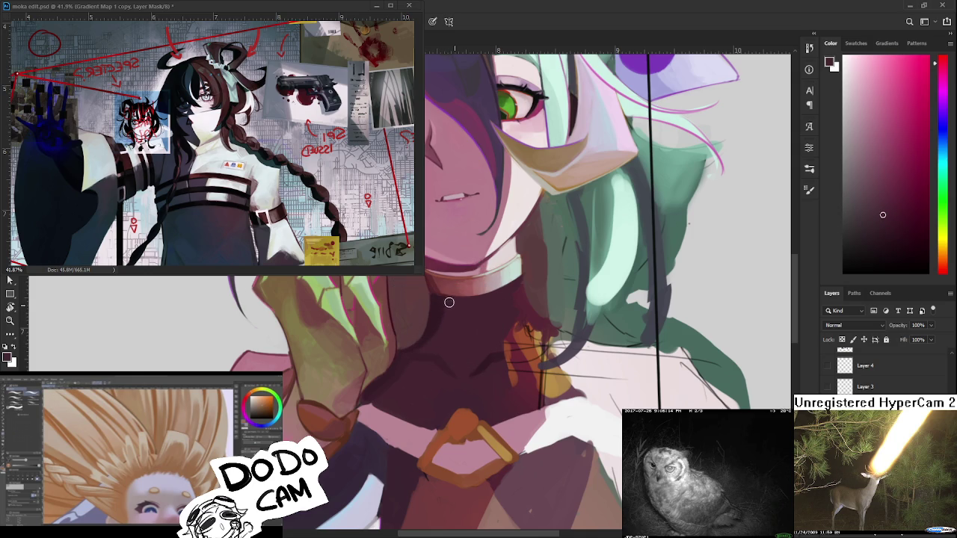
# - Check and fine-tune the colour sampled just under the collar
pyautogui.moveTo(440, 334); pyautogui.dragTo(451, 301)
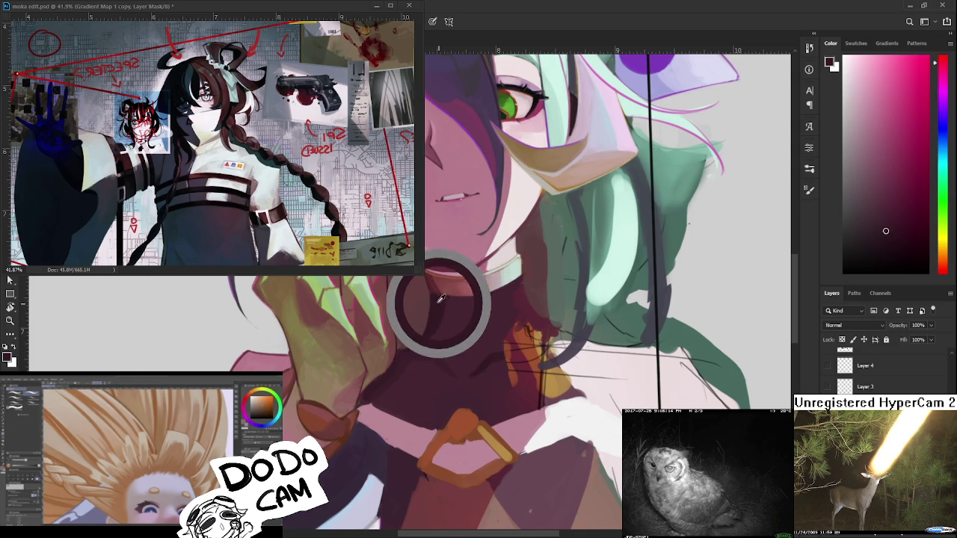
pyautogui.click(452, 301)
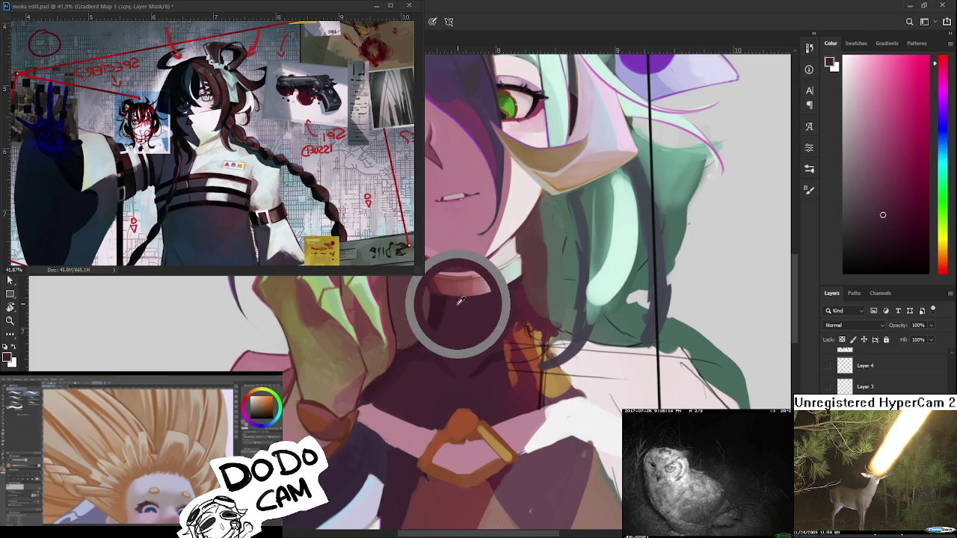
pyautogui.moveTo(452, 300); pyautogui.dragTo(439, 297)
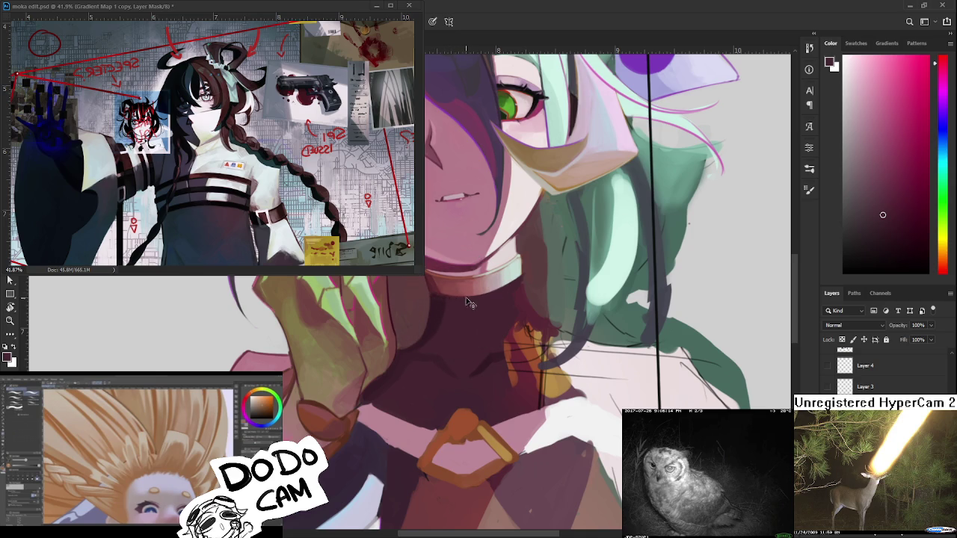
pyautogui.click(440, 301)
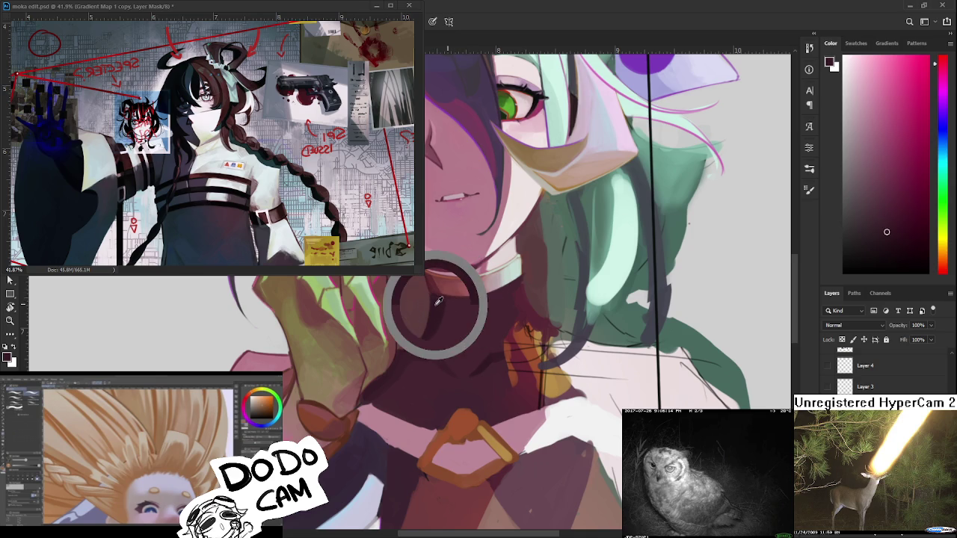
pyautogui.click(441, 299)
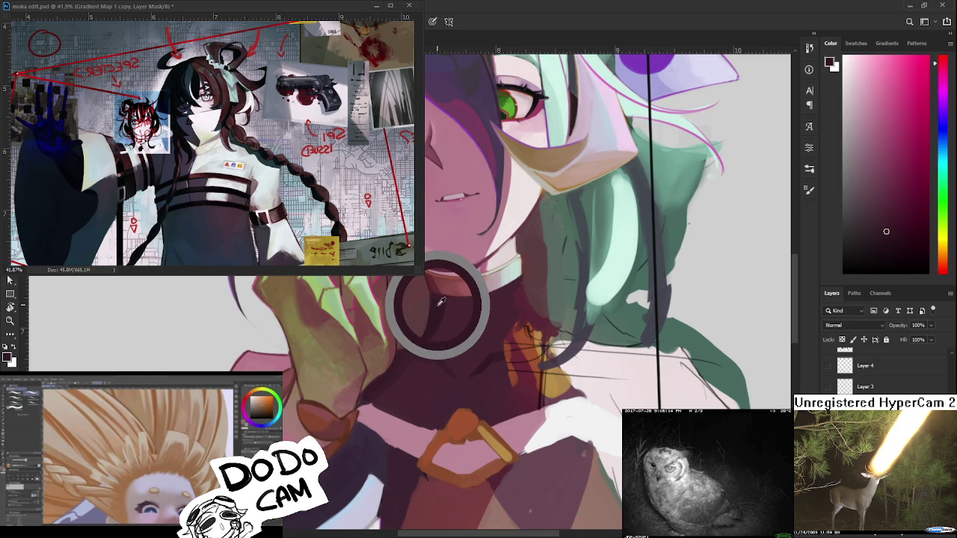
pyautogui.moveTo(441, 299); pyautogui.dragTo(436, 299)
# - Resample the neck colour under the collar to paint with
pyautogui.click(453, 304)
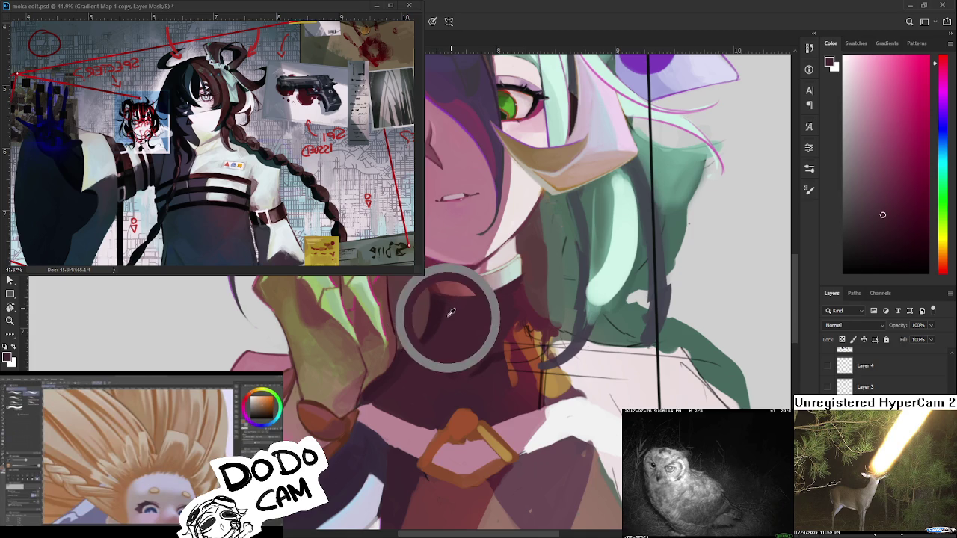
pyautogui.click(448, 311)
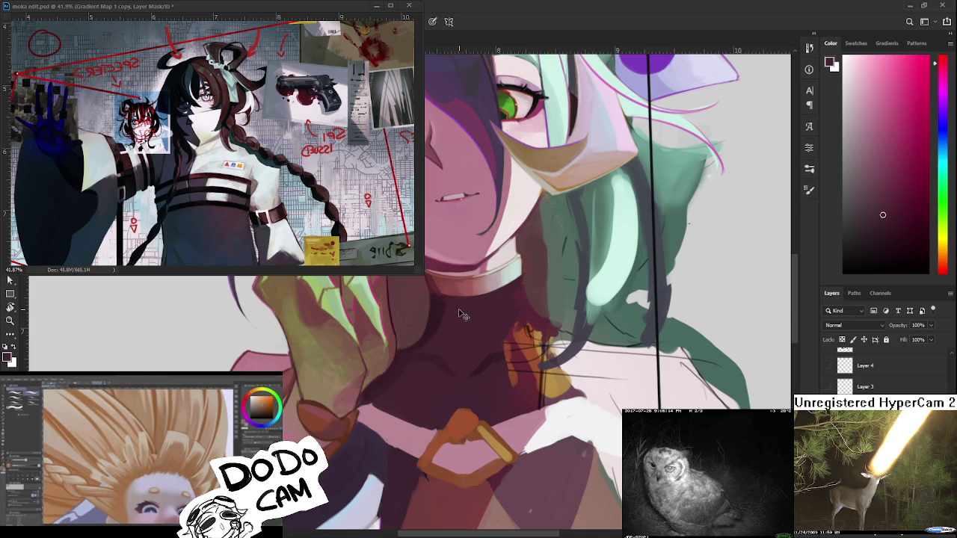
pyautogui.click(448, 307)
pyautogui.keyDown('alt'); pyautogui.click(449, 307); pyautogui.keyUp('alt')
pyautogui.moveTo(451, 306)
pyautogui.mouseDown()
pyautogui.moveTo(442, 303)
pyautogui.moveTo(454, 306)
pyautogui.mouseUp()
pyautogui.keyDown('alt'); pyautogui.click(451, 306); pyautogui.keyUp('alt')
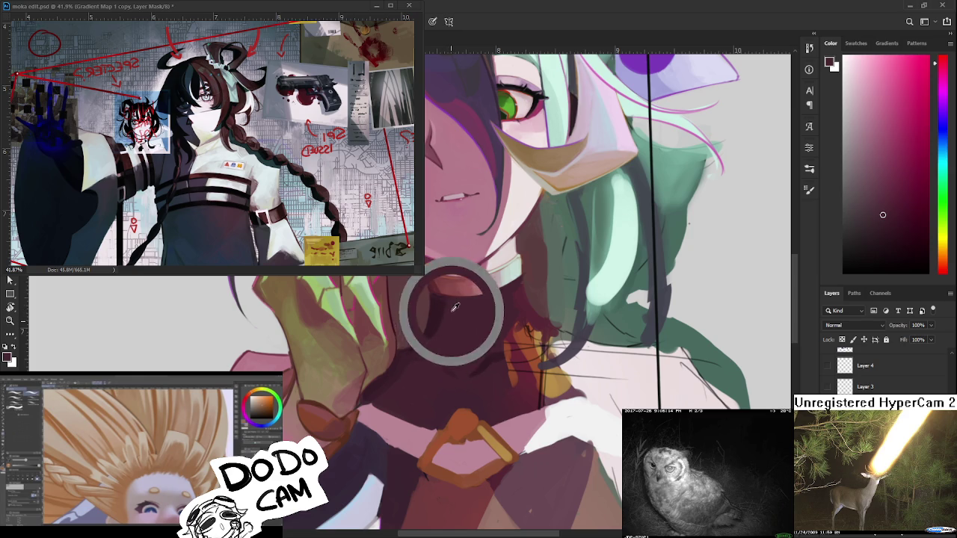
pyautogui.keyDown('alt'); pyautogui.click(453, 313); pyautogui.keyUp('alt')
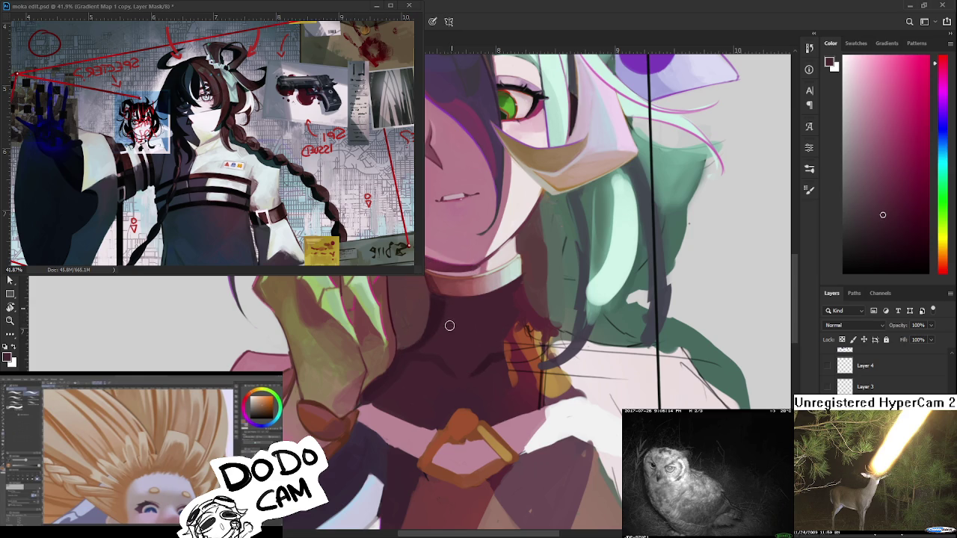
# - Narrow the sampled neck shade down to a dark maroon, then zoom out
pyautogui.keyDown('alt'); pyautogui.click(444, 305); pyautogui.keyUp('alt')
pyautogui.keyDown('alt'); pyautogui.click(455, 306); pyautogui.keyUp('alt')
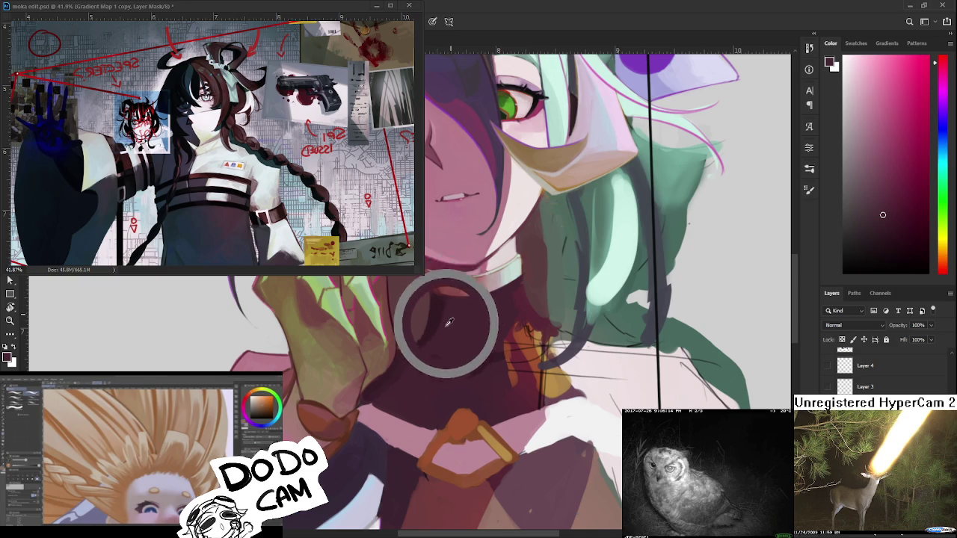
pyautogui.keyDown('alt'); pyautogui.click(435, 301); pyautogui.keyUp('alt')
pyautogui.keyDown('alt'); pyautogui.click(446, 302); pyautogui.keyUp('alt')
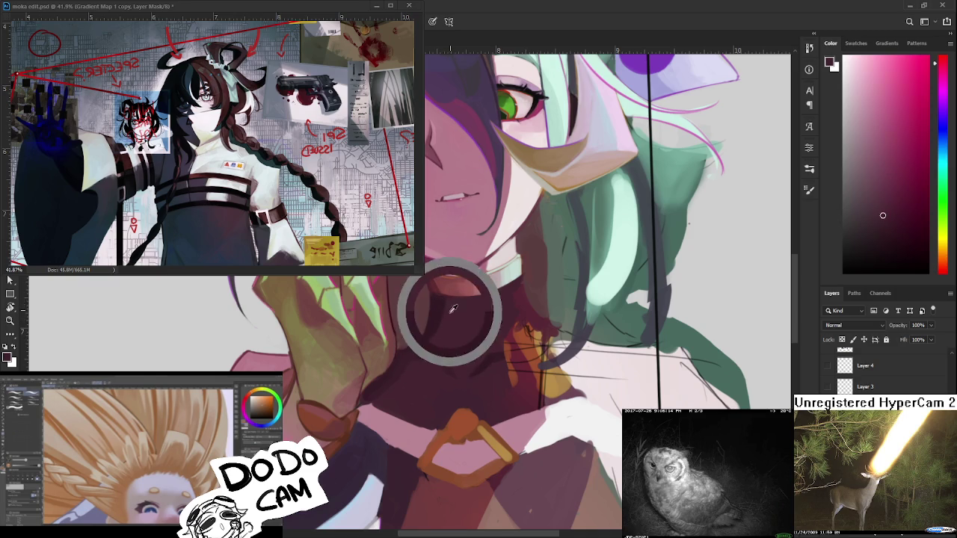
pyautogui.keyDown('alt'); pyautogui.click(448, 301); pyautogui.keyUp('alt')
pyautogui.keyDown('alt'); pyautogui.click(438, 300); pyautogui.keyUp('alt')
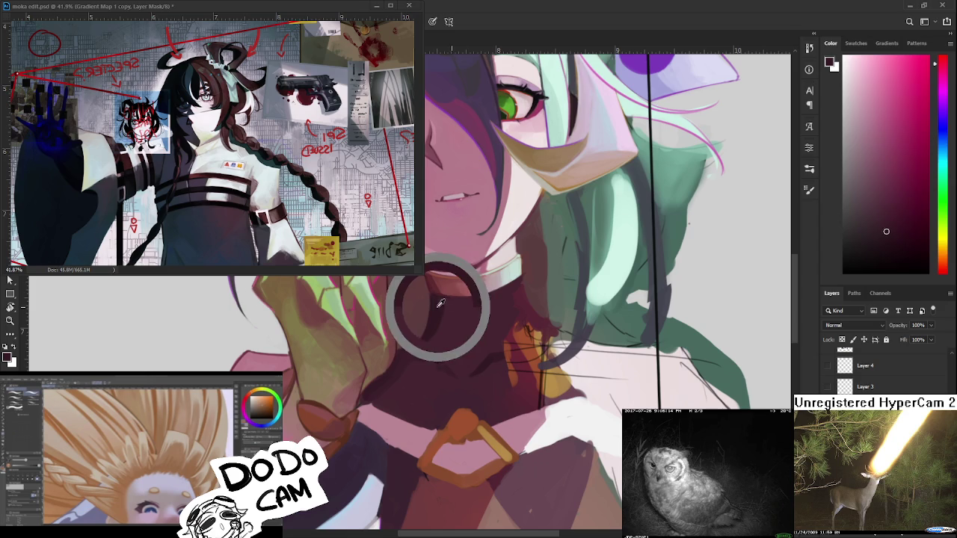
pyautogui.keyDown('alt'); pyautogui.click(439, 302); pyautogui.keyUp('alt')
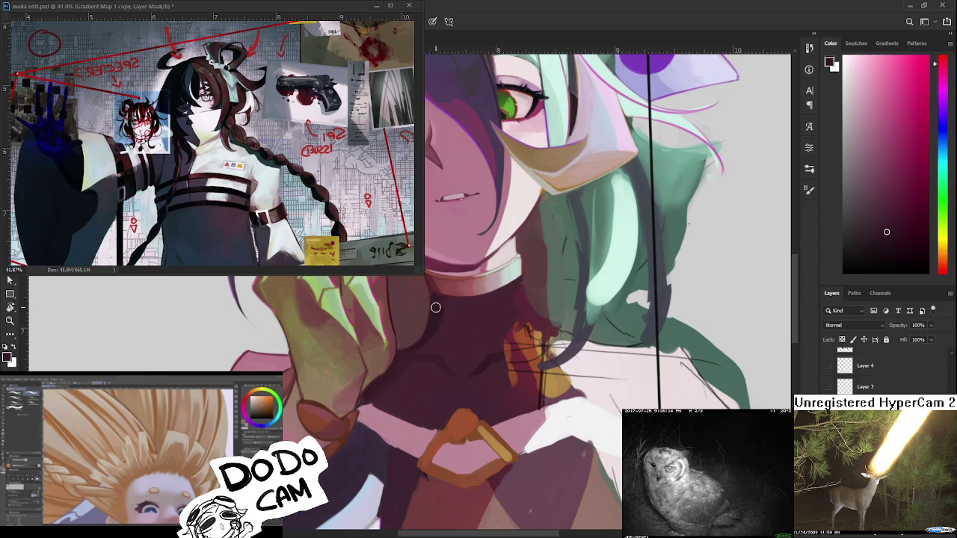
pyautogui.keyDown('alt'); pyautogui.click(439, 302); pyautogui.keyUp('alt')
pyautogui.scroll(-1, 456, 302)
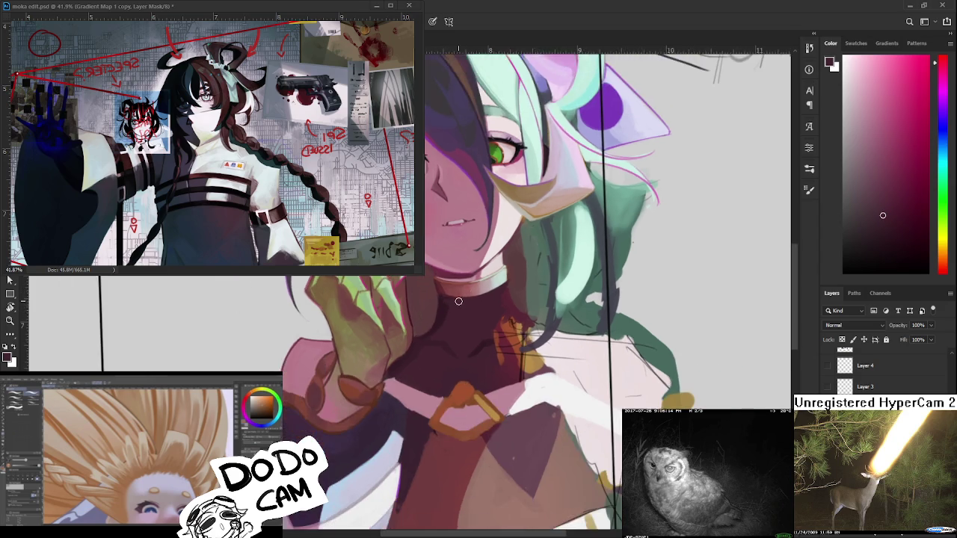
# - Sample an orange-brown and try a strap stroke by the buckle, then undo it
pyautogui.scroll(-1, 456, 301)
pyautogui.scroll(-1, 456, 301)
pyautogui.scroll(1, 456, 301)
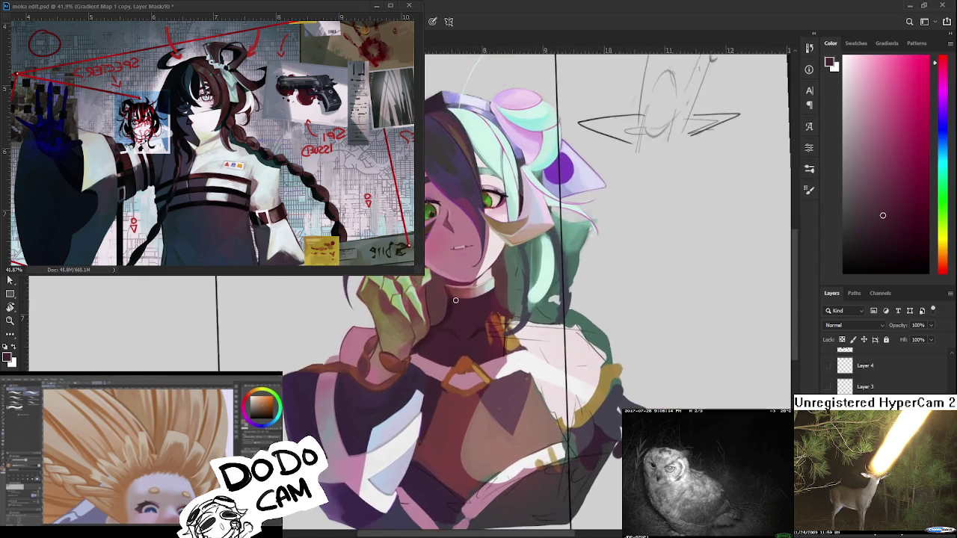
pyautogui.scroll(1, 456, 302)
pyautogui.scroll(1, 456, 303)
pyautogui.scroll(1, 455, 303)
pyautogui.scroll(-1, 455, 304)
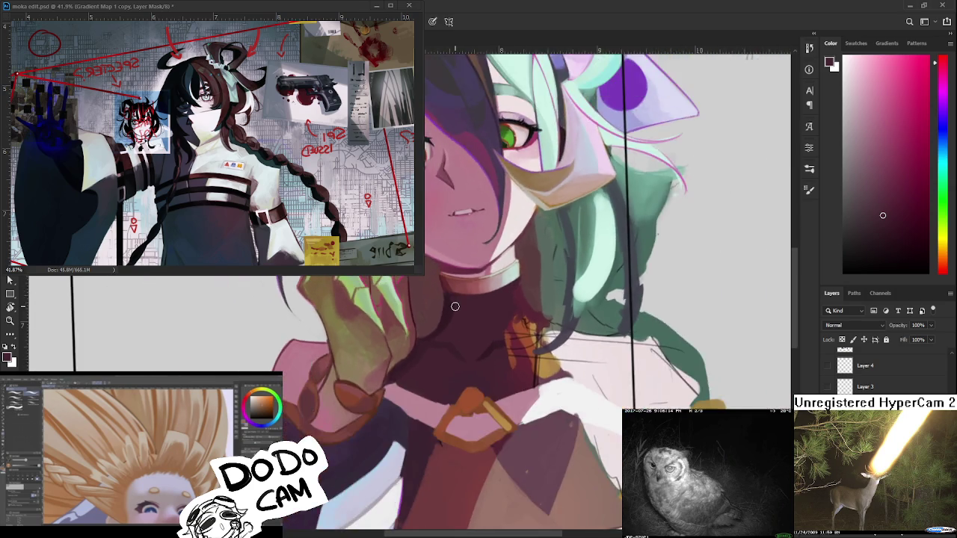
pyautogui.scroll(-1, 455, 304)
pyautogui.scroll(-1, 455, 307)
pyautogui.scroll(1, 454, 312)
pyautogui.scroll(1, 456, 318)
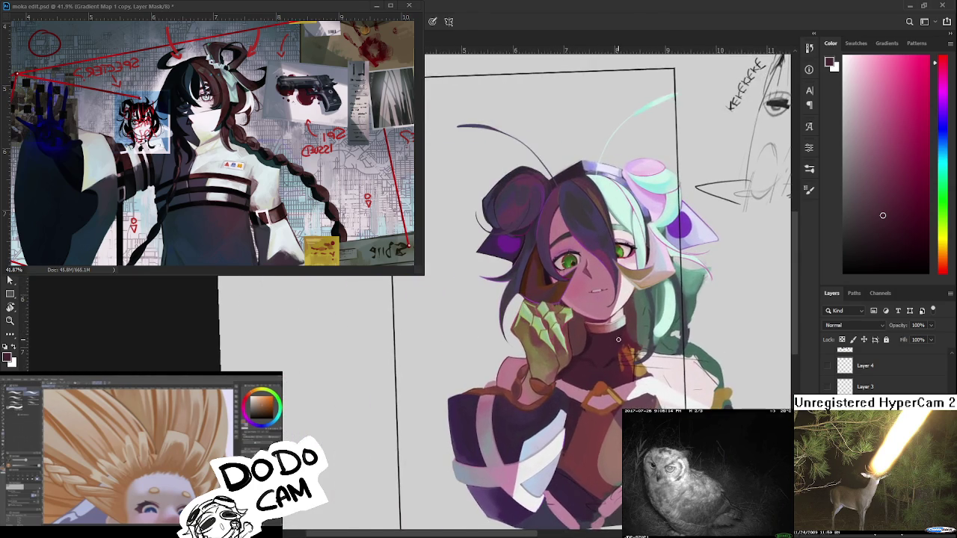
pyautogui.scroll(1, 467, 337)
pyautogui.scroll(1, 479, 362)
pyautogui.scroll(1, 490, 388)
pyautogui.scroll(1, 493, 393)
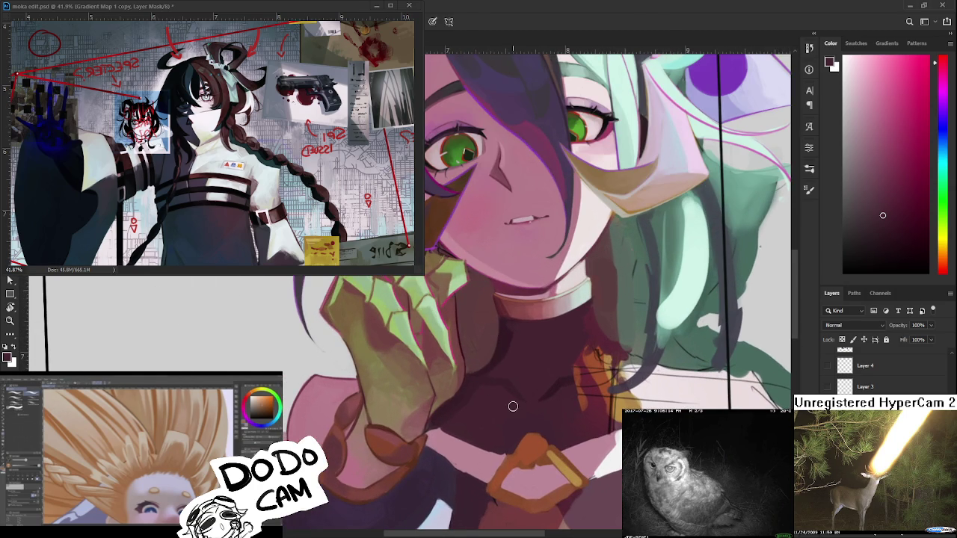
pyautogui.scroll(1, 512, 408)
pyautogui.scroll(1, 479, 406)
pyautogui.moveTo(465, 408)
pyautogui.mouseDown()
pyautogui.moveTo(473, 433)
pyautogui.moveTo(459, 406)
pyautogui.moveTo(486, 399)
pyautogui.moveTo(481, 438)
pyautogui.moveTo(448, 478)
pyautogui.mouseUp()
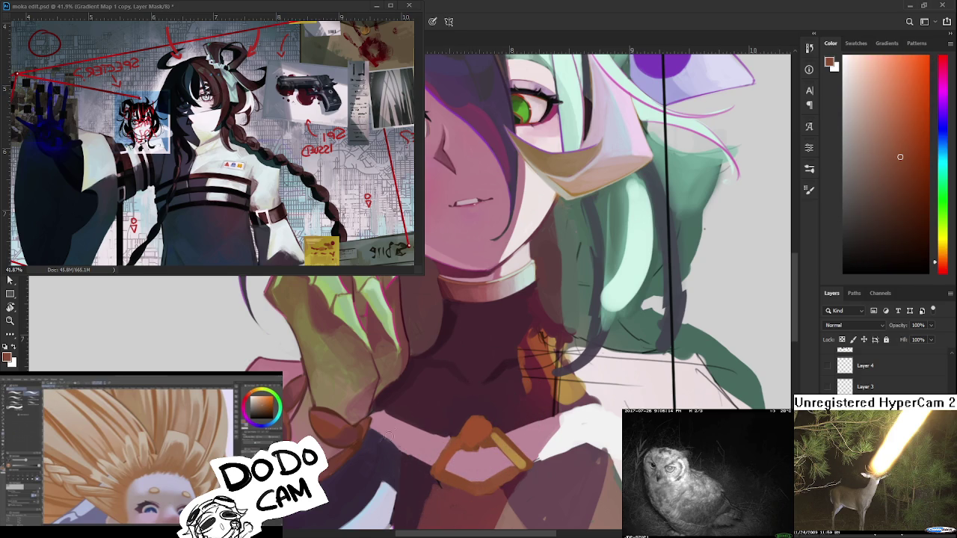
pyautogui.moveTo(424, 390); pyautogui.dragTo(377, 451)
pyautogui.hotkey('ctrl', 'z')
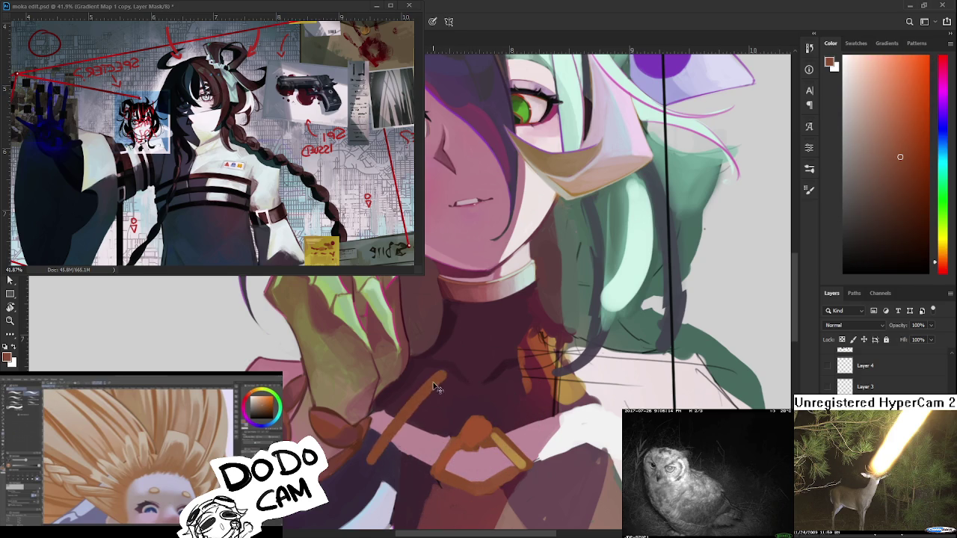
# - Sample dark maroon shades from the upper collar
pyautogui.keyDown('alt'); pyautogui.click(415, 364); pyautogui.keyUp('alt')
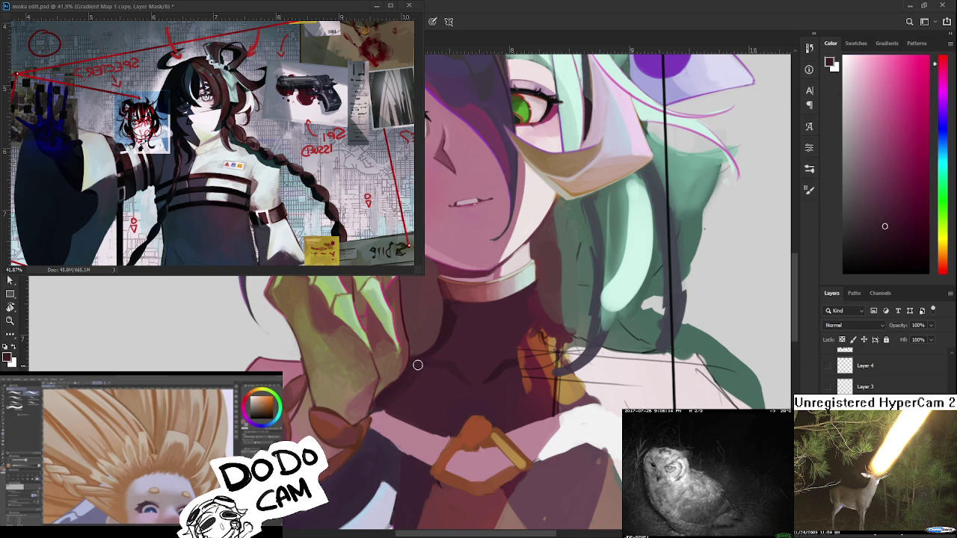
pyautogui.moveTo(454, 363); pyautogui.dragTo(465, 333)
pyautogui.keyDown('alt'); pyautogui.click(452, 314); pyautogui.keyUp('alt')
pyautogui.keyDown('alt'); pyautogui.click(449, 320); pyautogui.keyUp('alt')
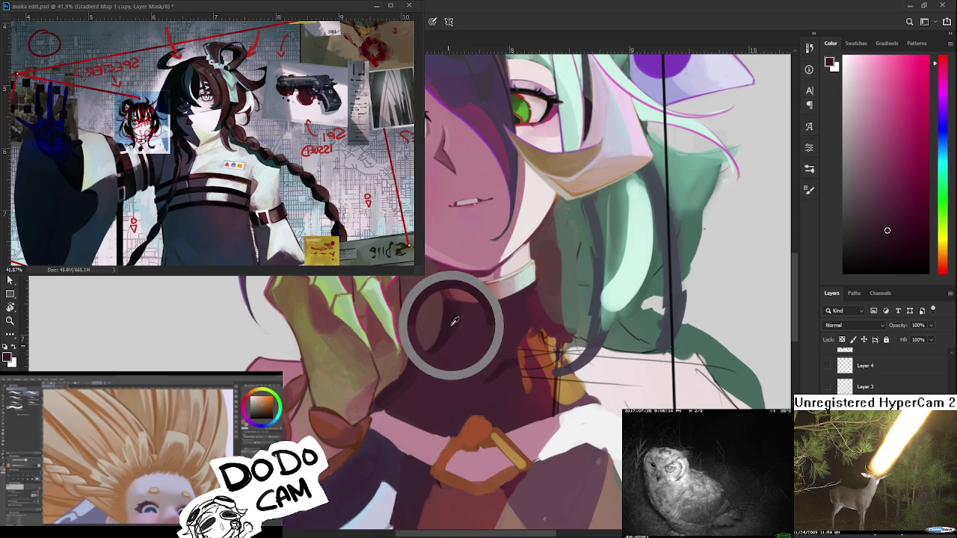
pyautogui.keyDown('alt'); pyautogui.click(415, 359); pyautogui.keyUp('alt')
pyautogui.keyDown('alt'); pyautogui.click(416, 358); pyautogui.keyUp('alt')
pyautogui.keyDown('alt'); pyautogui.click(418, 360); pyautogui.keyUp('alt')
pyautogui.keyDown('alt'); pyautogui.click(420, 367); pyautogui.keyUp('alt')
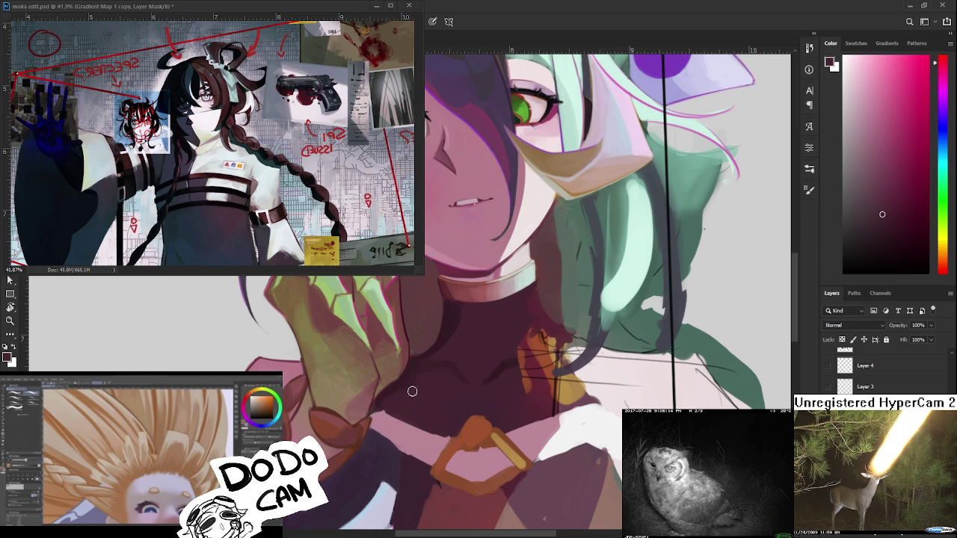
pyautogui.keyDown('alt'); pyautogui.click(415, 391); pyautogui.keyUp('alt')
pyautogui.keyDown('alt'); pyautogui.click(425, 372); pyautogui.keyUp('alt')
pyautogui.keyDown('alt'); pyautogui.click(427, 367); pyautogui.keyUp('alt')
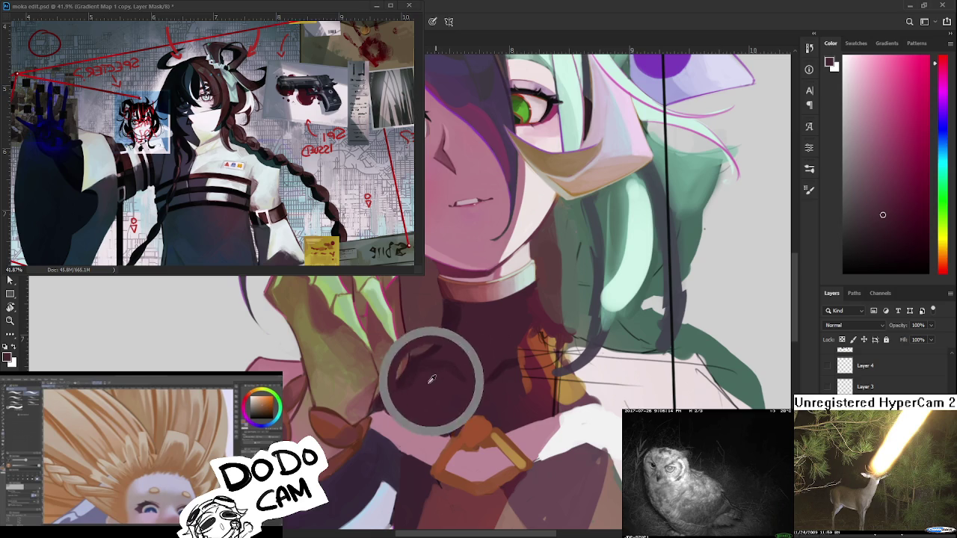
pyautogui.keyDown('alt'); pyautogui.click(453, 342); pyautogui.keyUp('alt')
# - Reframe the neck and keep sampling lighter and darker collar shades
pyautogui.moveTo(456, 347)
pyautogui.mouseDown()
pyautogui.moveTo(442, 369)
pyautogui.moveTo(425, 348)
pyautogui.moveTo(421, 393)
pyautogui.moveTo(450, 346)
pyautogui.moveTo(434, 335)
pyautogui.mouseUp()
pyautogui.keyDown('alt'); pyautogui.click(438, 368); pyautogui.keyUp('alt')
pyautogui.keyDown('alt'); pyautogui.click(433, 337); pyautogui.keyUp('alt')
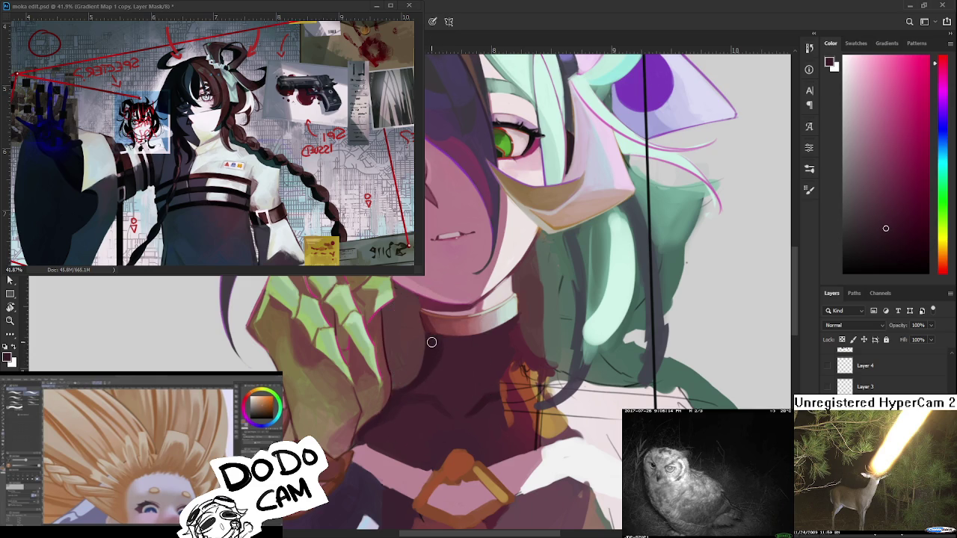
pyautogui.keyDown('alt'); pyautogui.click(420, 342); pyautogui.keyUp('alt')
pyautogui.keyDown('alt'); pyautogui.click(427, 342); pyautogui.keyUp('alt')
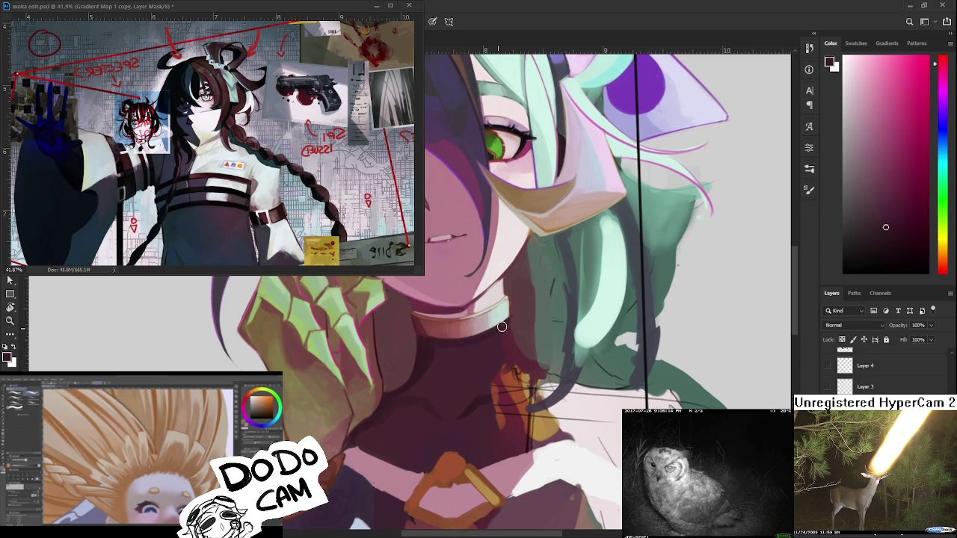
pyautogui.keyDown('alt'); pyautogui.click(486, 342); pyautogui.keyUp('alt')
pyautogui.keyDown('alt'); pyautogui.click(494, 338); pyautogui.keyUp('alt')
pyautogui.keyDown('alt'); pyautogui.click(464, 344); pyautogui.keyUp('alt')
pyautogui.keyDown('alt'); pyautogui.click(481, 341); pyautogui.keyUp('alt')
pyautogui.keyDown('alt'); pyautogui.click(512, 325); pyautogui.keyUp('alt')
pyautogui.scroll(-2, 506, 268)
pyautogui.scroll(-1, 506, 268)
pyautogui.scroll(-1, 507, 271)
pyautogui.scroll(1, 506, 270)
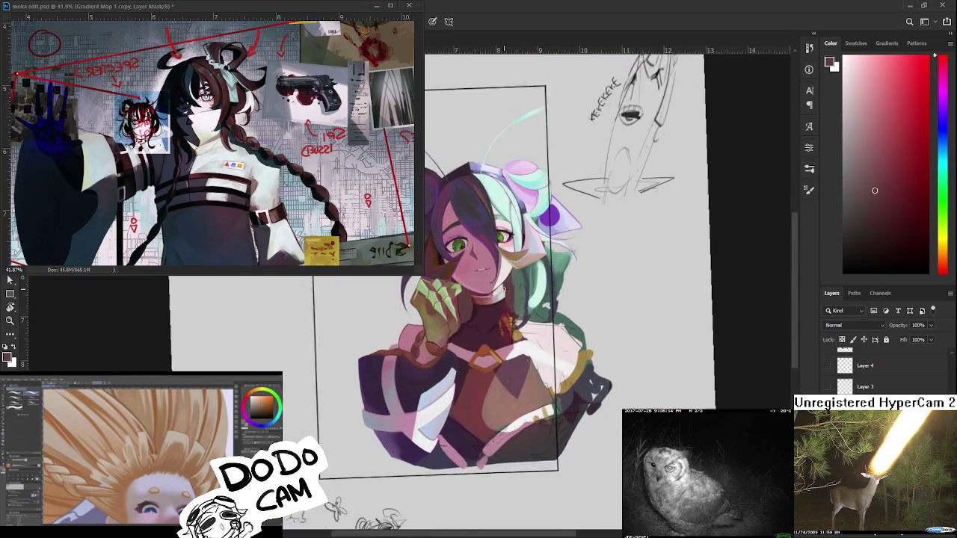
pyautogui.scroll(1, 506, 270)
pyautogui.scroll(2, 479, 318)
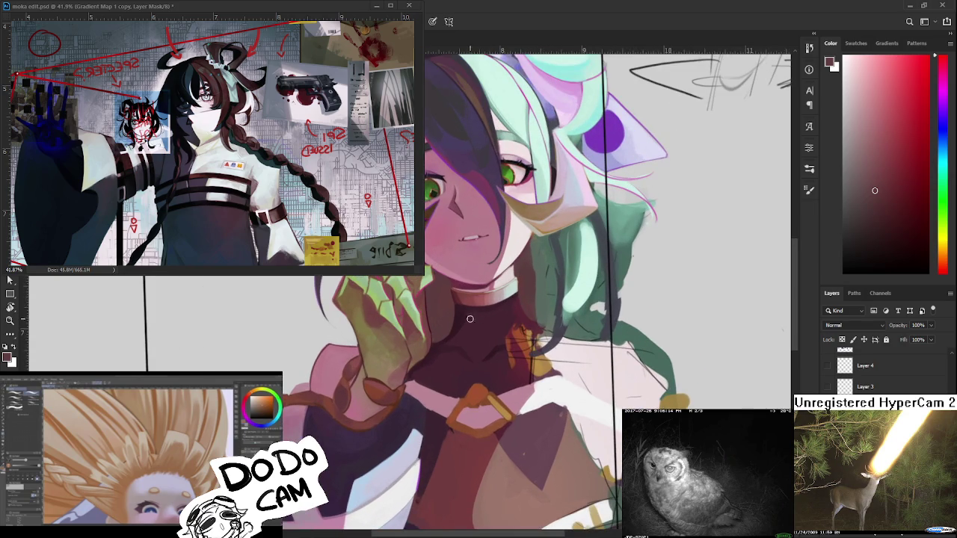
pyautogui.scroll(-2, 523, 259)
pyautogui.scroll(-2, 523, 260)
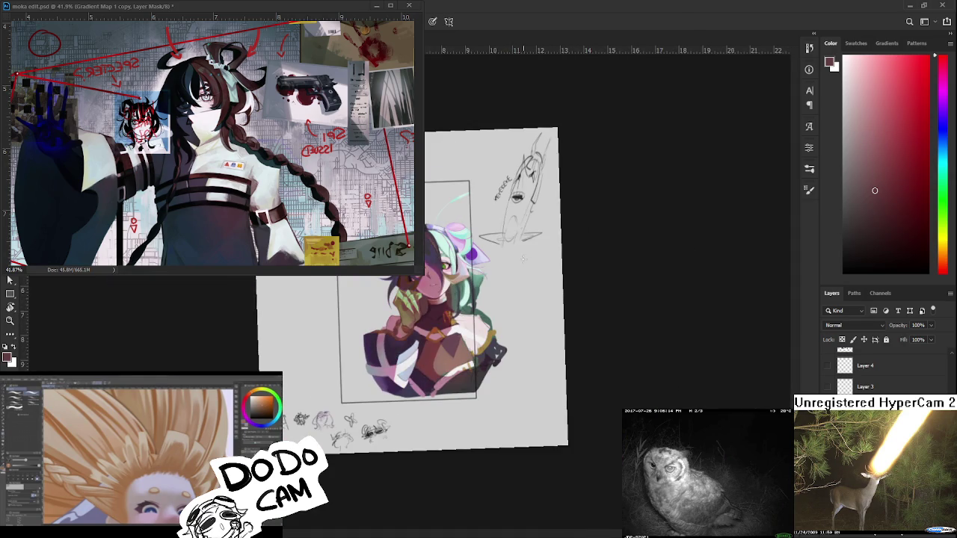
pyautogui.scroll(1, 493, 286)
pyautogui.scroll(1, 486, 291)
pyautogui.scroll(1, 471, 306)
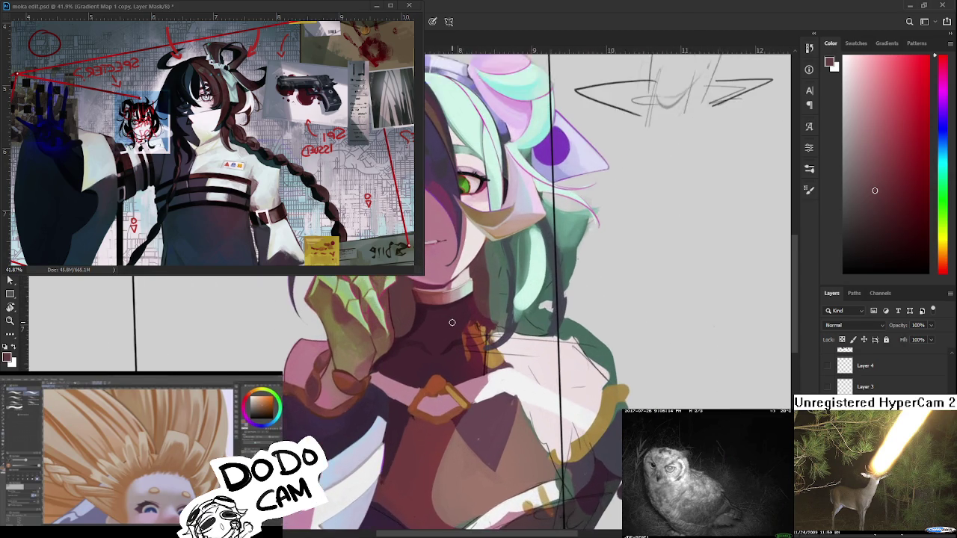
pyautogui.scroll(1, 451, 323)
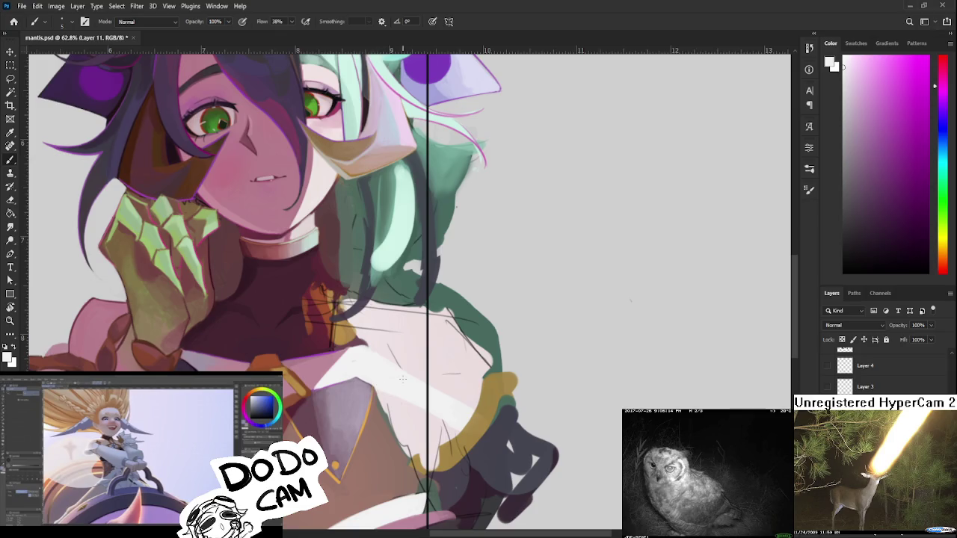
# - Eyedrop a mauve from the artwork as the painting colour
pyautogui.keyDown('alt'); pyautogui.click(376, 394); pyautogui.keyUp('alt')
pyautogui.moveTo(376, 394); pyautogui.dragTo(364, 385)
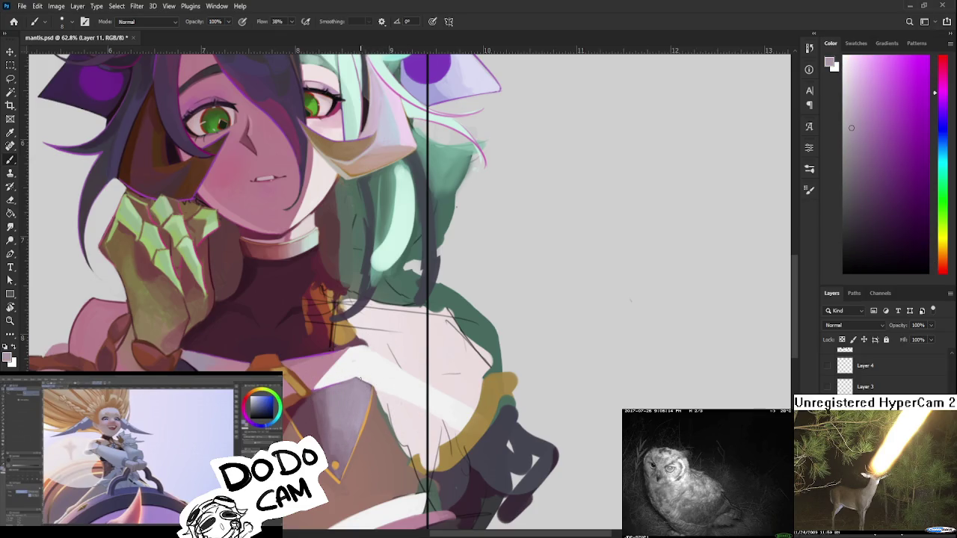
pyautogui.keyDown('alt'); pyautogui.click(368, 386); pyautogui.keyUp('alt')
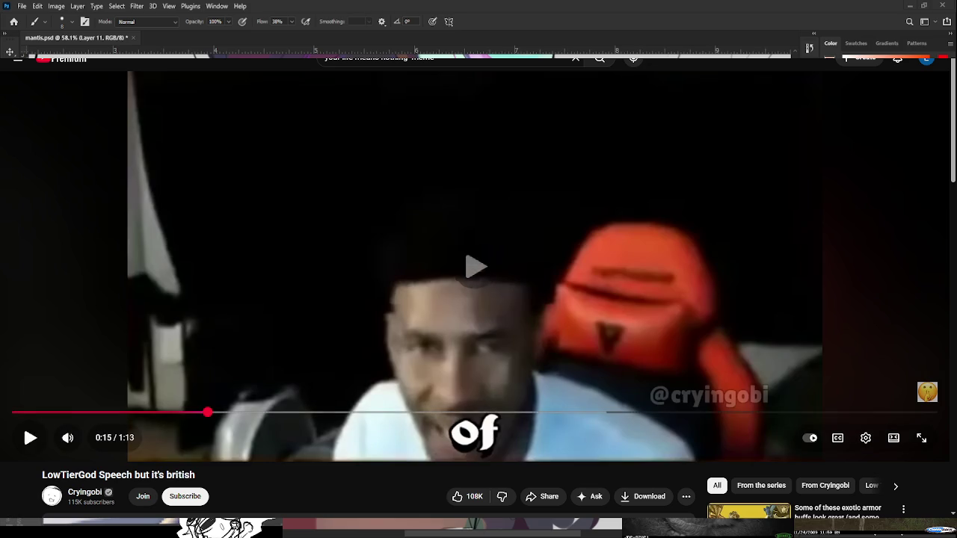
# - Play the speech video and drag its progress bar back near the start
pyautogui.click(30, 437)
pyautogui.moveTo(183, 415); pyautogui.dragTo(15, 413)
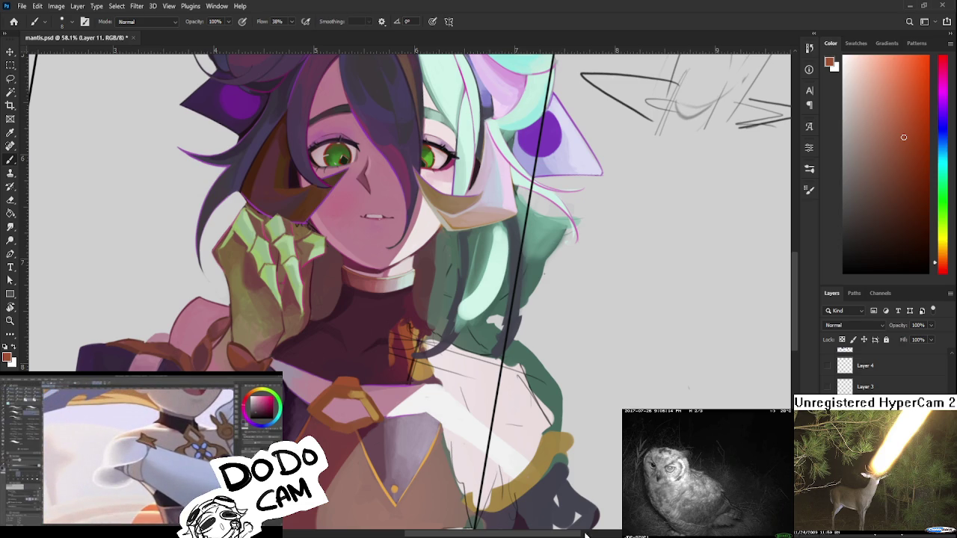
# - Rotate the canvas view and sample a pale pink from around the gold buckle
pyautogui.moveTo(371, 372); pyautogui.dragTo(364, 362)
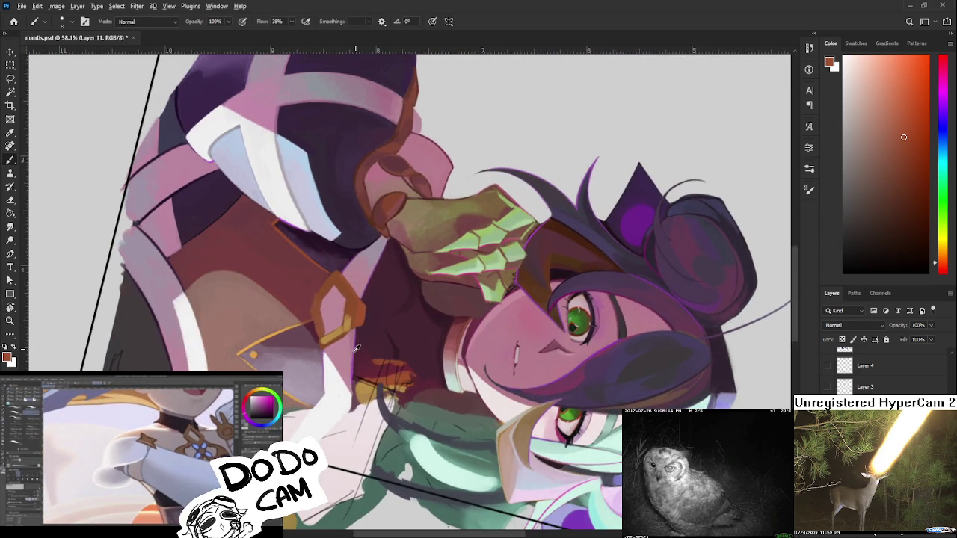
pyautogui.keyDown('alt'); pyautogui.click(357, 348); pyautogui.keyUp('alt')
pyautogui.keyDown('alt'); pyautogui.click(348, 335); pyautogui.keyUp('alt')
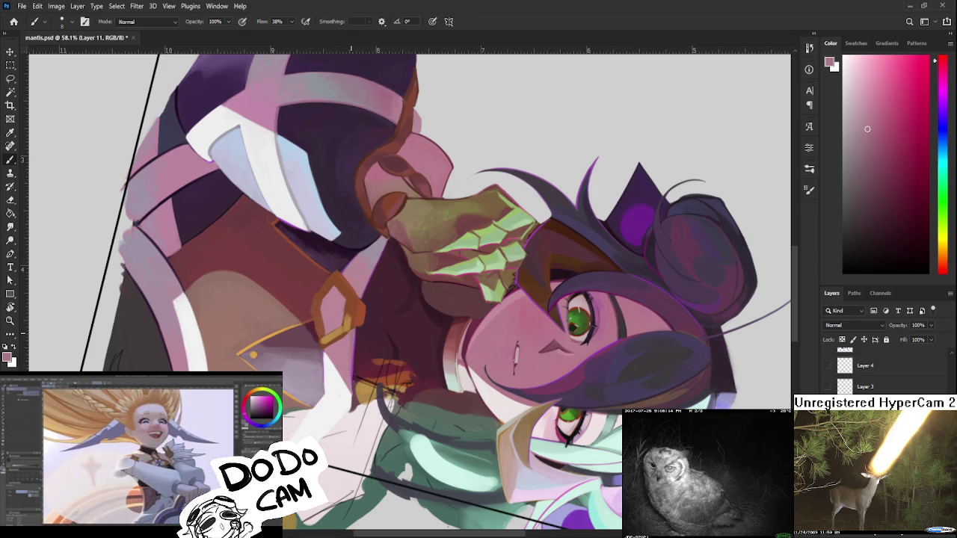
pyautogui.keyDown('alt'); pyautogui.click(348, 338); pyautogui.keyUp('alt')
pyautogui.keyDown('alt'); pyautogui.click(347, 337); pyautogui.keyUp('alt')
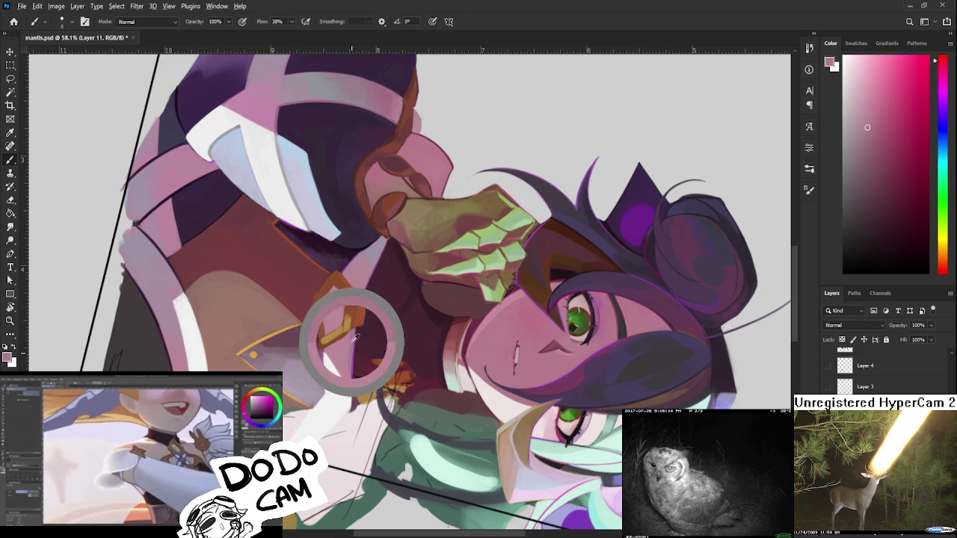
pyautogui.keyDown('alt'); pyautogui.click(348, 338); pyautogui.keyUp('alt')
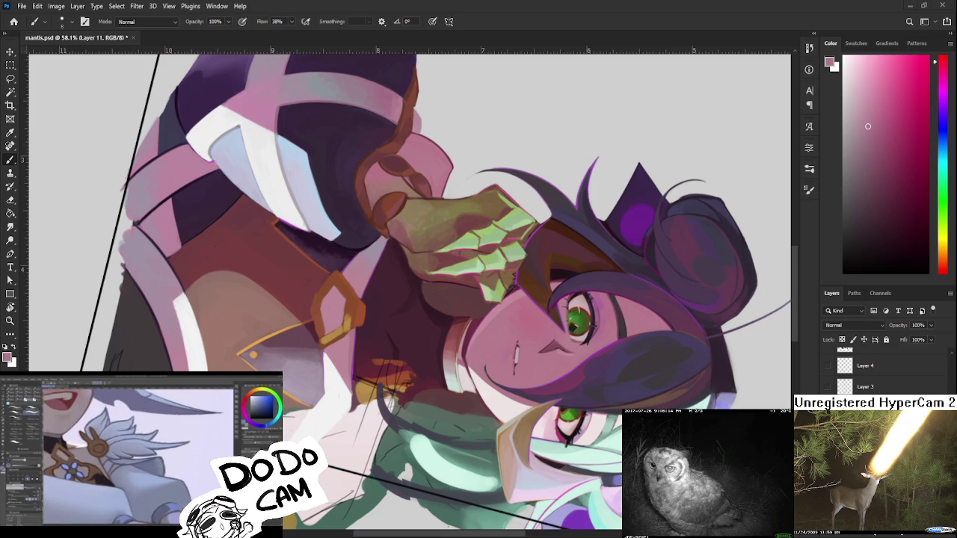
pyautogui.scroll(-3, 490, 202)
# - Turn the canvas upright and write a black 6 beside the KEKEKEKE note
pyautogui.press('r')
pyautogui.moveTo(568, 172); pyautogui.dragTo(489, 202)
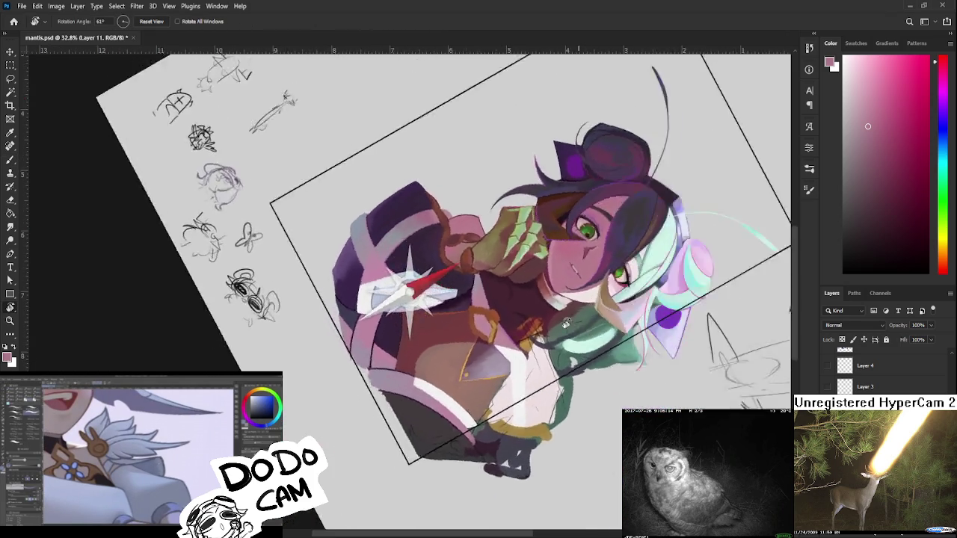
pyautogui.scroll(5, 646, 349)
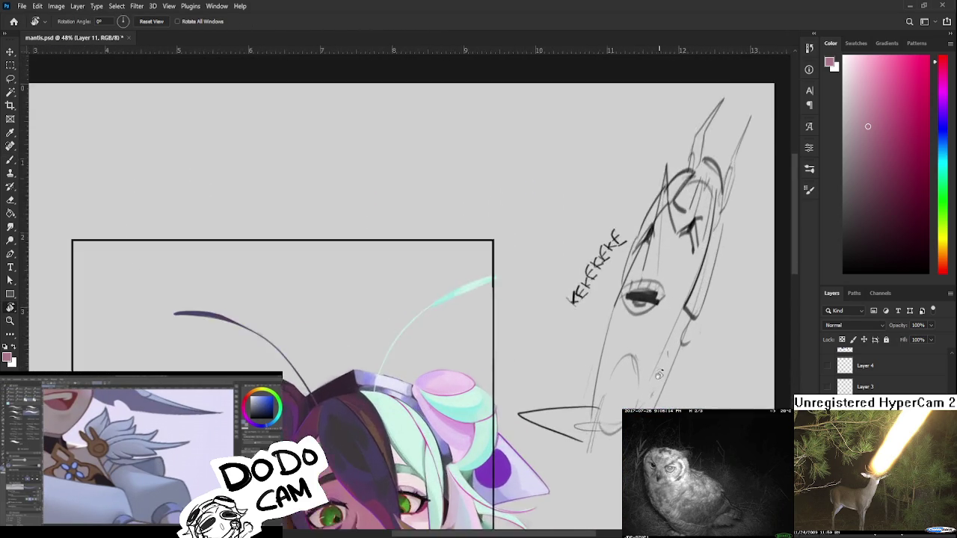
pyautogui.scroll(5, 538, 388)
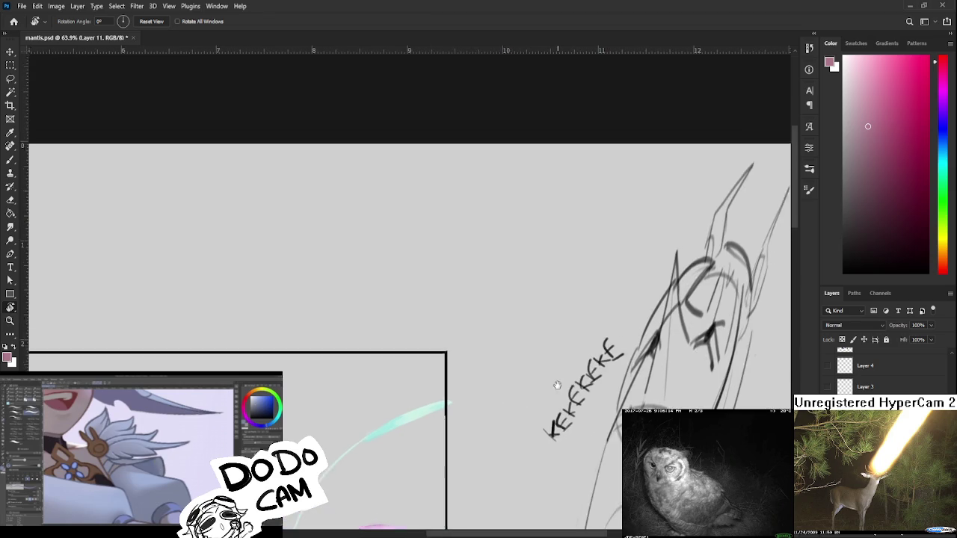
pyautogui.press('b')
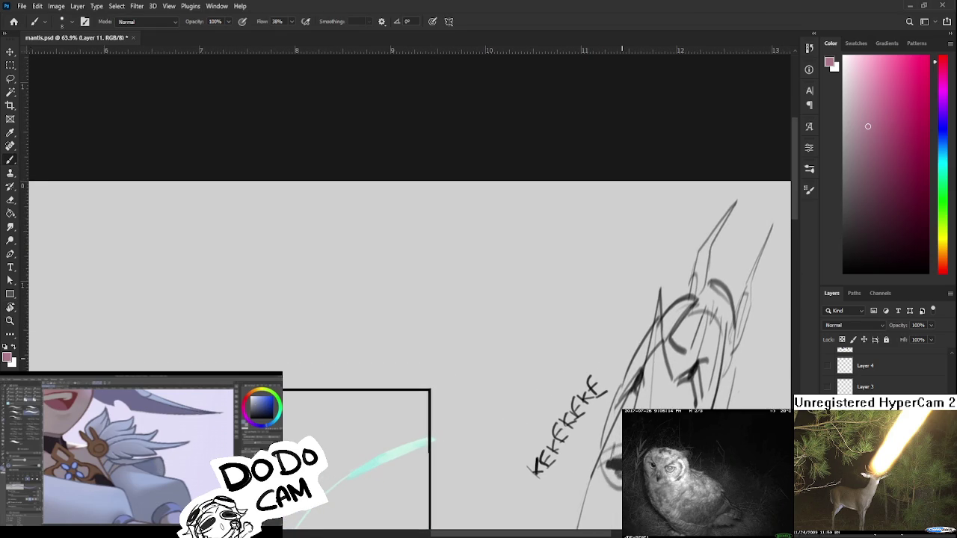
pyautogui.click(844, 272)
pyautogui.moveTo(537, 366)
pyautogui.mouseDown()
pyautogui.moveTo(544, 383)
pyautogui.moveTo(566, 357)
pyautogui.moveTo(557, 380)
pyautogui.moveTo(598, 358)
pyautogui.mouseUp()
# - Zoom and pan the view from the margin sketch to the character's chest
pyautogui.scroll(-2, 589, 314)
pyautogui.scroll(-3, 589, 314)
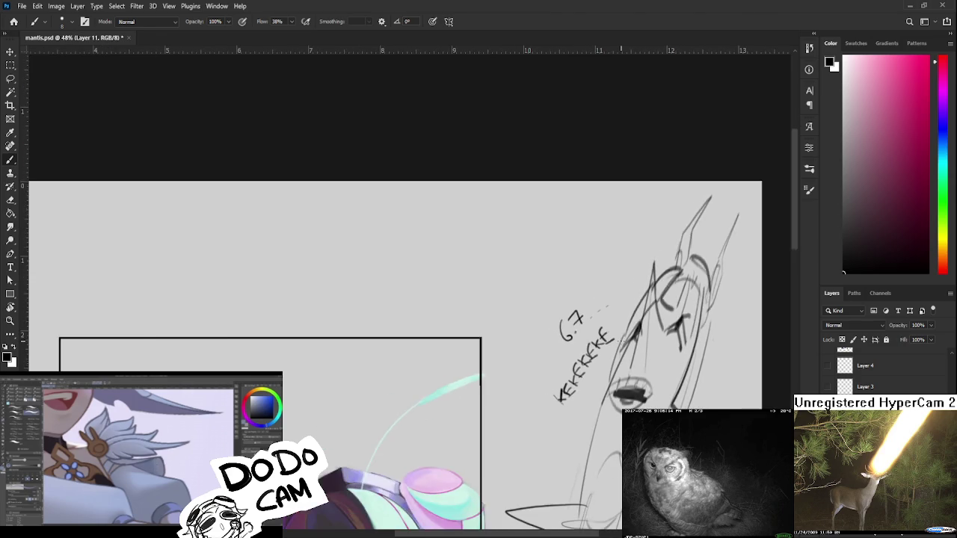
pyautogui.scroll(-3, 636, 299)
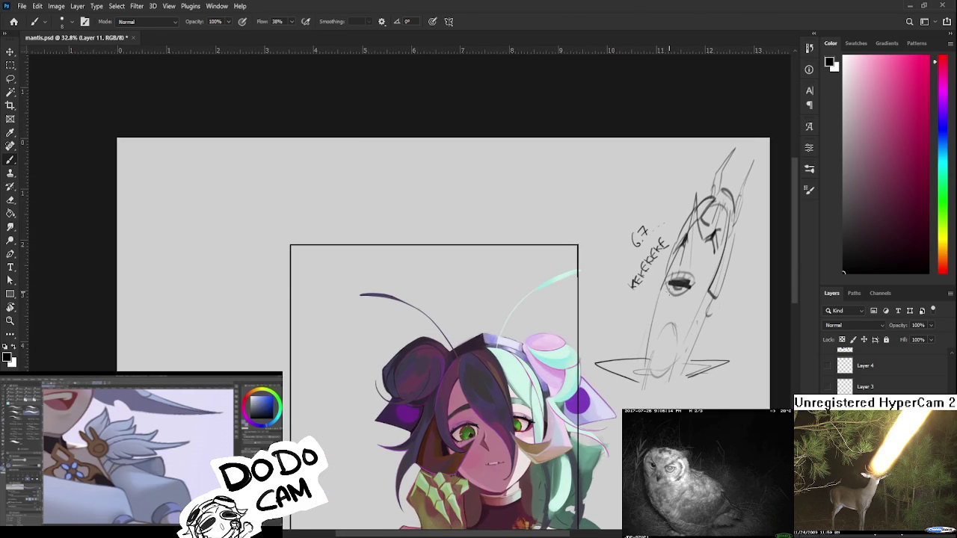
pyautogui.scroll(1, 680, 283)
pyautogui.scroll(1, 680, 283)
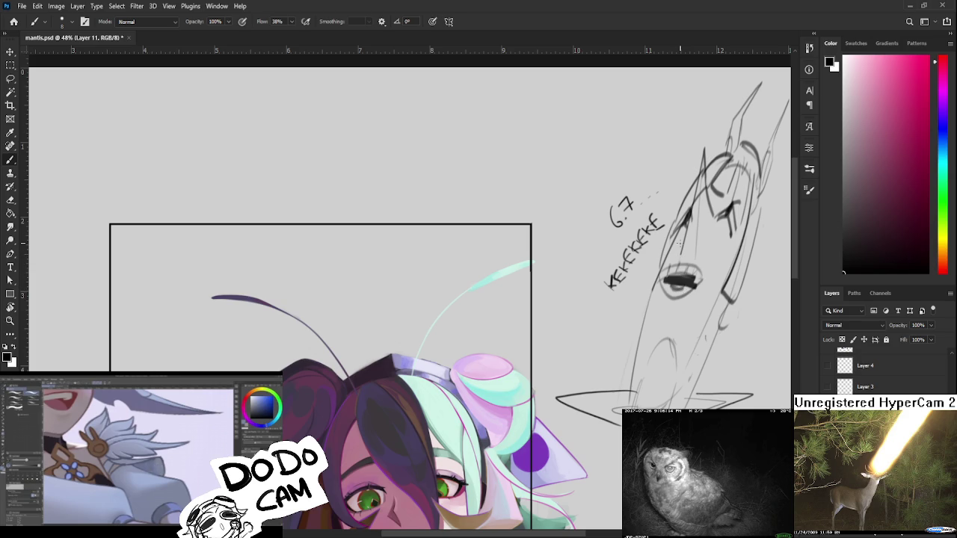
pyautogui.moveTo(681, 286); pyautogui.dragTo(653, 276)
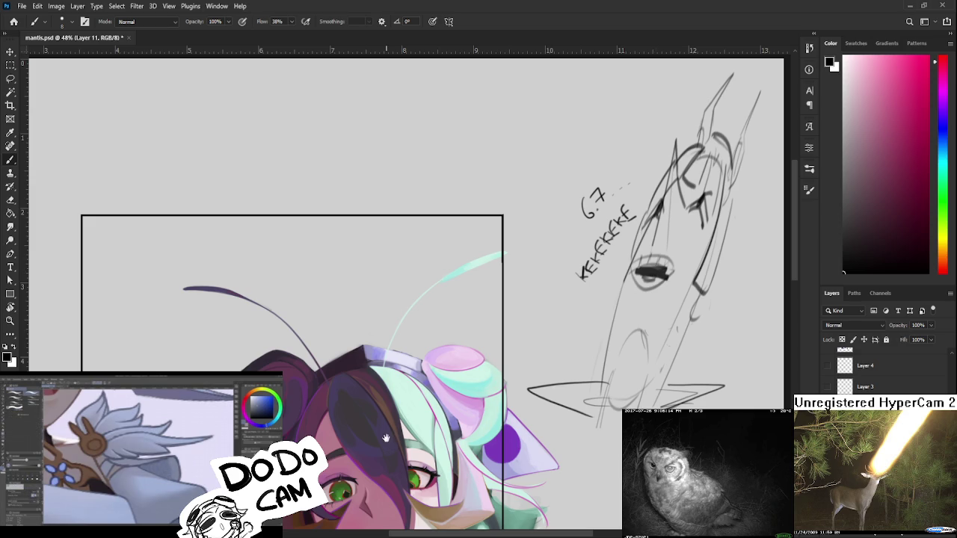
pyautogui.scroll(-3, 385, 440)
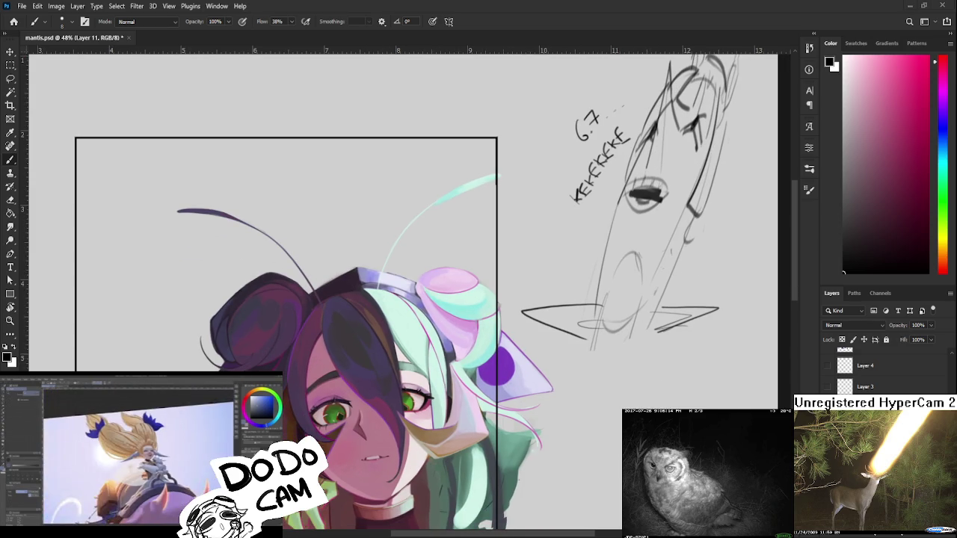
pyautogui.scroll(-8, 575, 356)
pyautogui.scroll(-3, 576, 357)
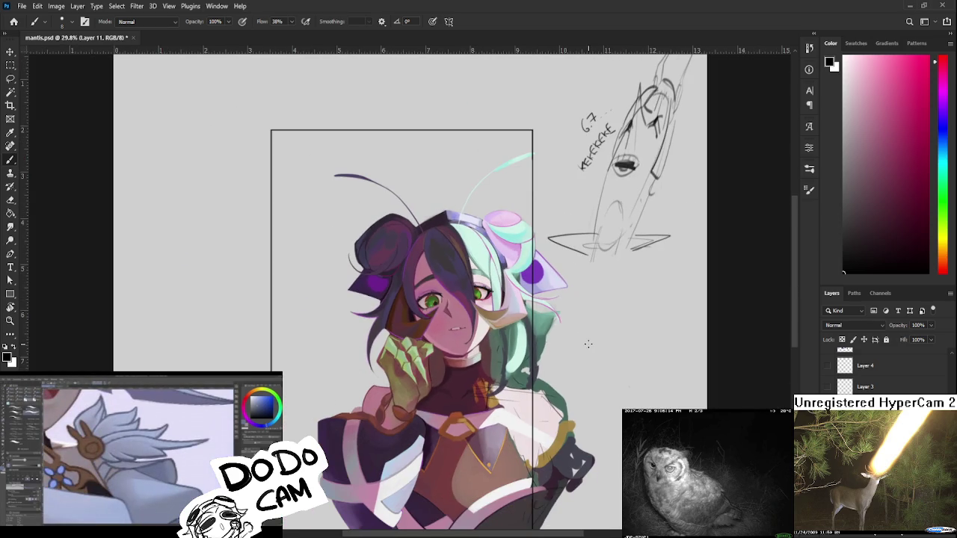
pyautogui.scroll(2, 575, 357)
pyautogui.scroll(2, 573, 344)
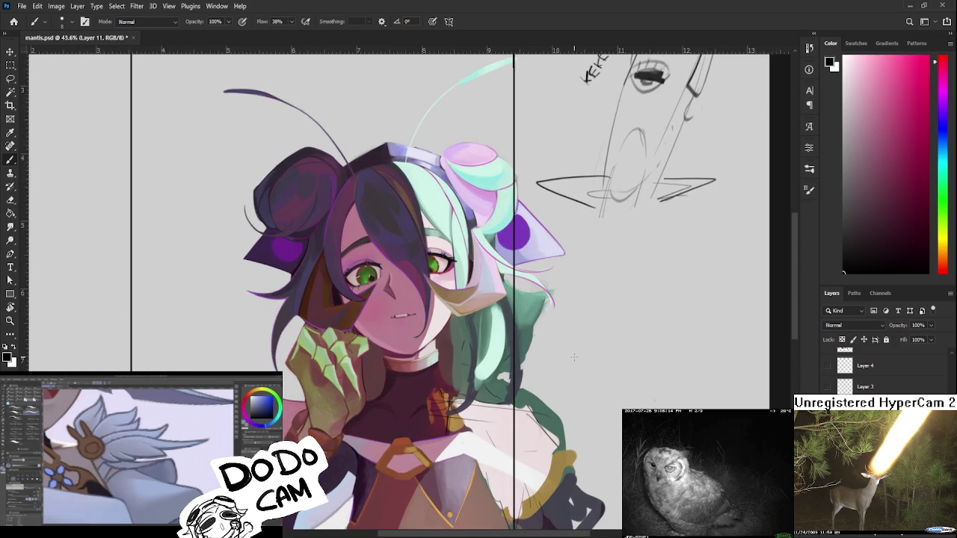
pyautogui.scroll(-2, 570, 326)
pyautogui.scroll(2, 531, 348)
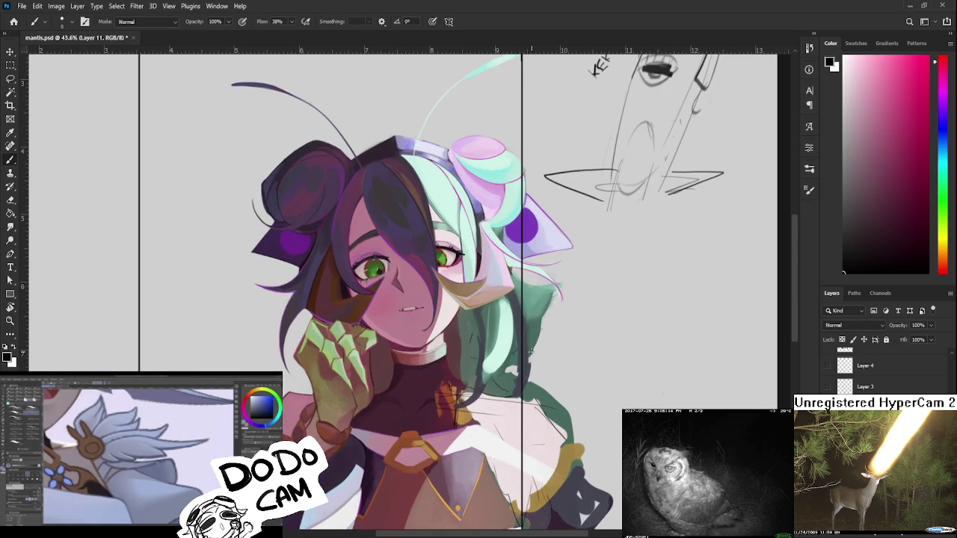
pyautogui.moveTo(472, 390); pyautogui.dragTo(483, 325)
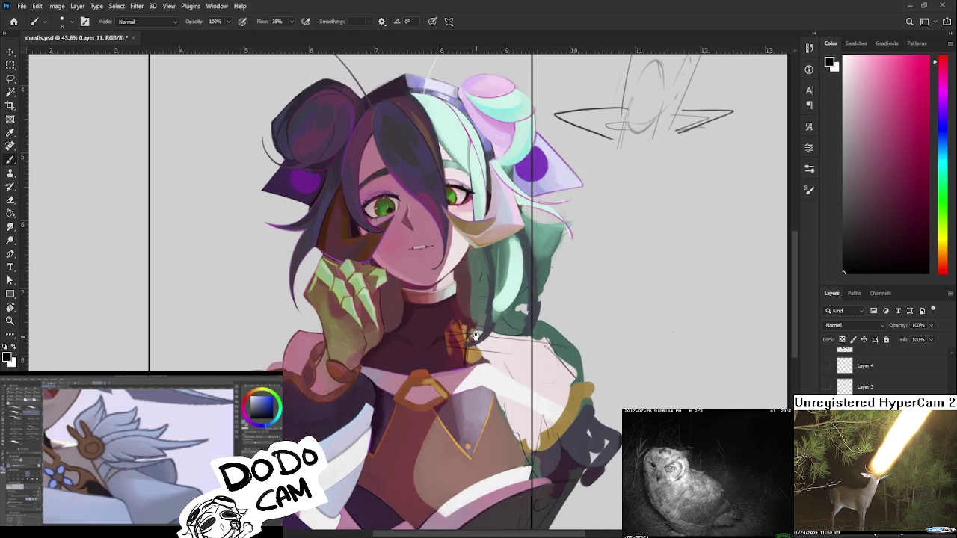
pyautogui.scroll(2, 436, 403)
pyautogui.scroll(2, 438, 404)
# - Sample reddish, crimson and orange-red tones from around the gold buckle
pyautogui.keyDown('alt'); pyautogui.click(428, 398); pyautogui.keyUp('alt')
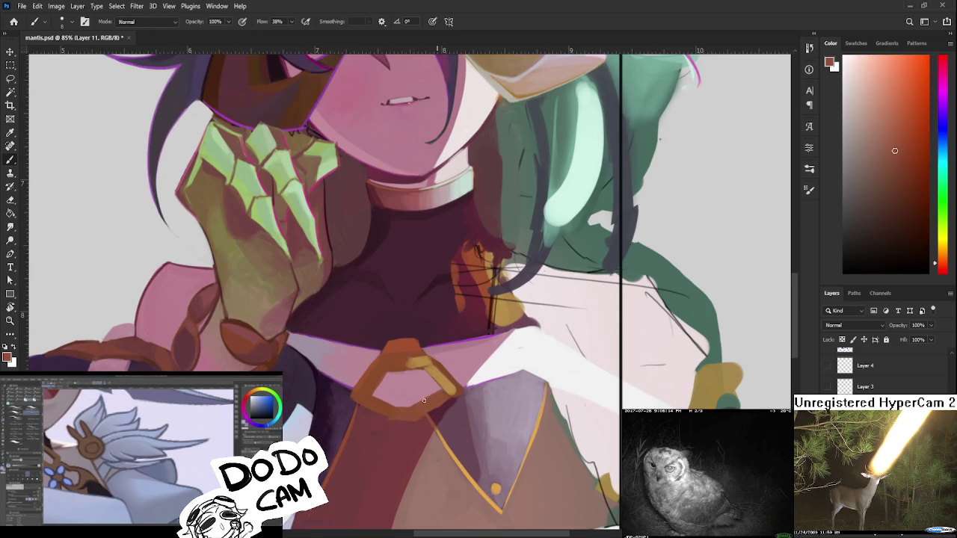
pyautogui.keyDown('alt'); pyautogui.click(449, 381); pyautogui.keyUp('alt')
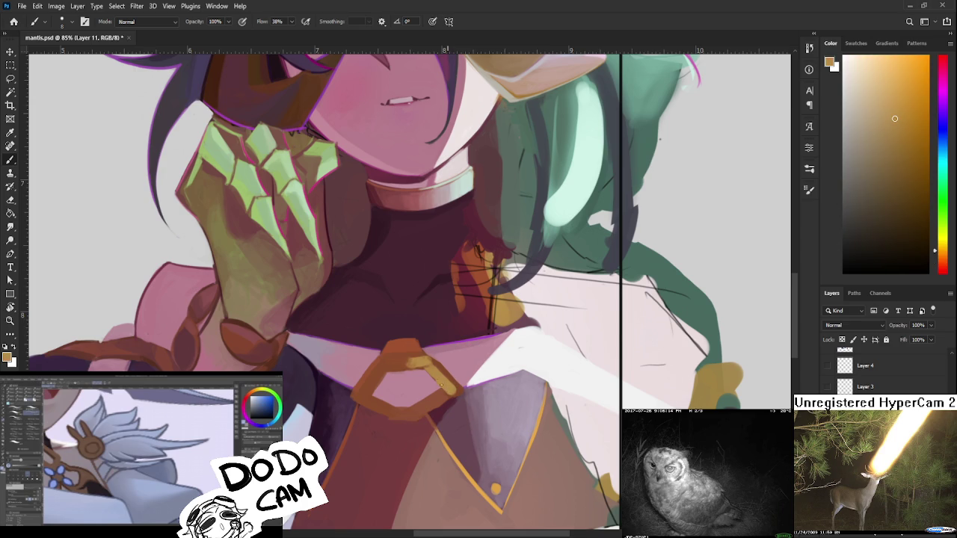
pyautogui.keyDown('alt'); pyautogui.click(463, 386); pyautogui.keyUp('alt')
pyautogui.keyDown('alt'); pyautogui.click(449, 379); pyautogui.keyUp('alt')
pyautogui.keyDown('alt'); pyautogui.click(409, 356); pyautogui.keyUp('alt')
pyautogui.keyDown('alt'); pyautogui.click(411, 353); pyautogui.keyUp('alt')
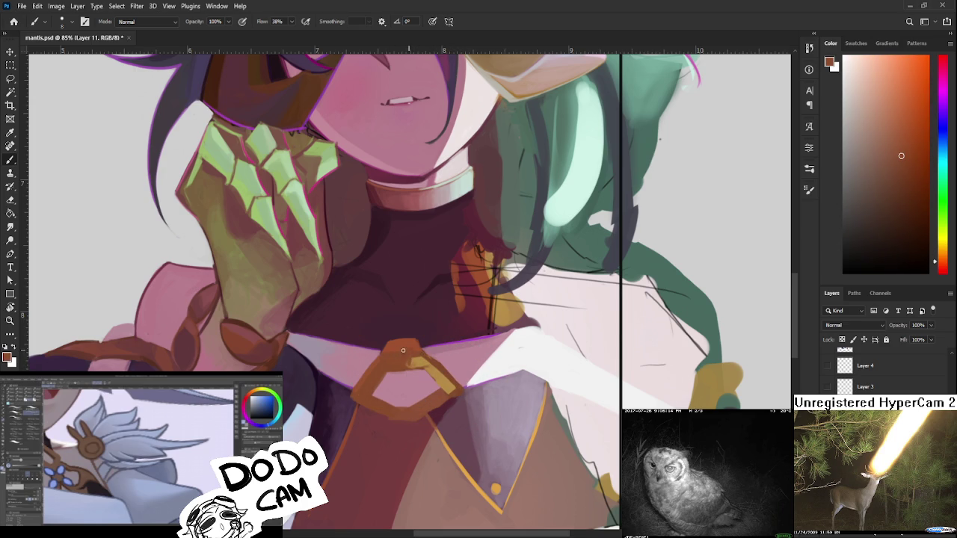
pyautogui.keyDown('alt'); pyautogui.click(386, 357); pyautogui.keyUp('alt')
pyautogui.keyDown('alt'); pyautogui.click(397, 347); pyautogui.keyUp('alt')
pyautogui.keyDown('alt'); pyautogui.click(395, 355); pyautogui.keyUp('alt')
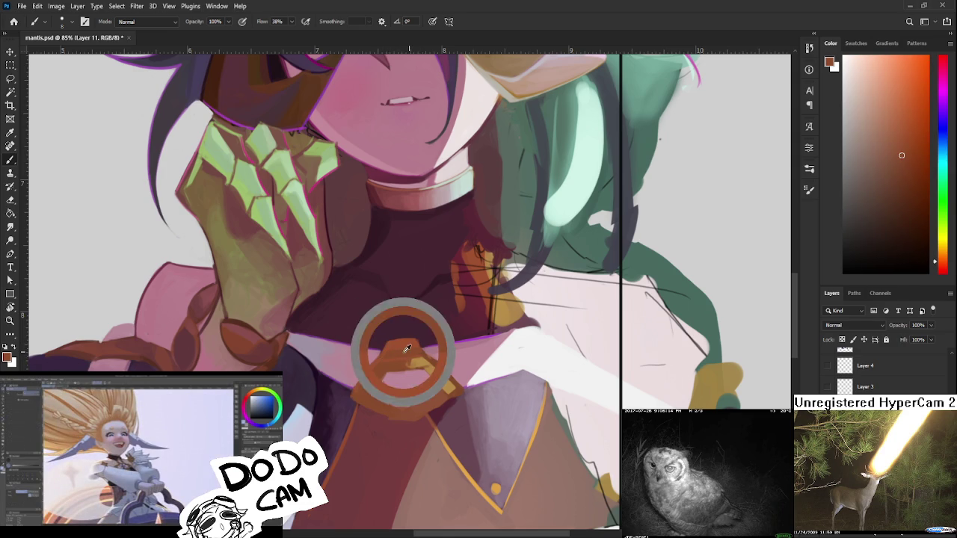
pyautogui.keyDown('alt'); pyautogui.click(420, 344); pyautogui.keyUp('alt')
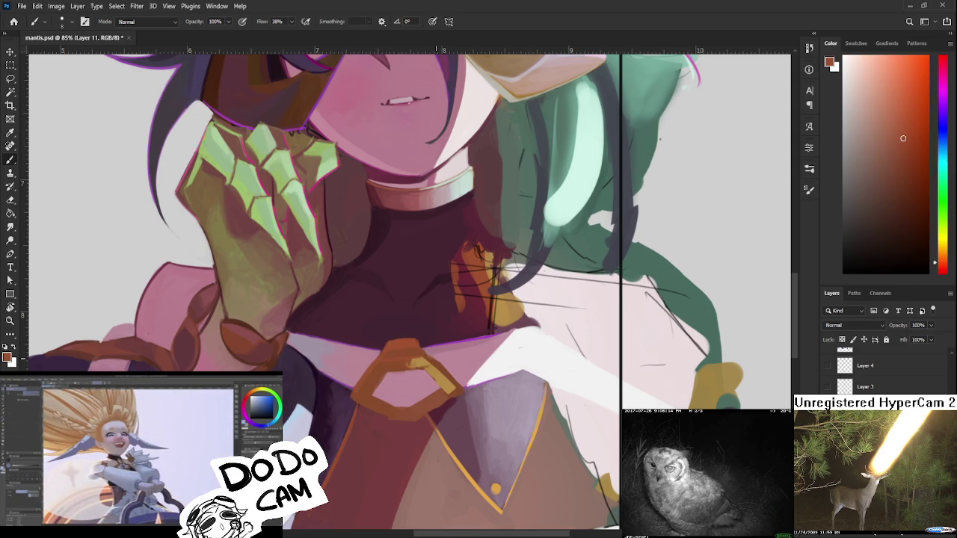
# - Enlarge the brush to about 50 and paint dark maroon over the orange patch
pyautogui.moveTo(475, 268); pyautogui.dragTo(379, 350)
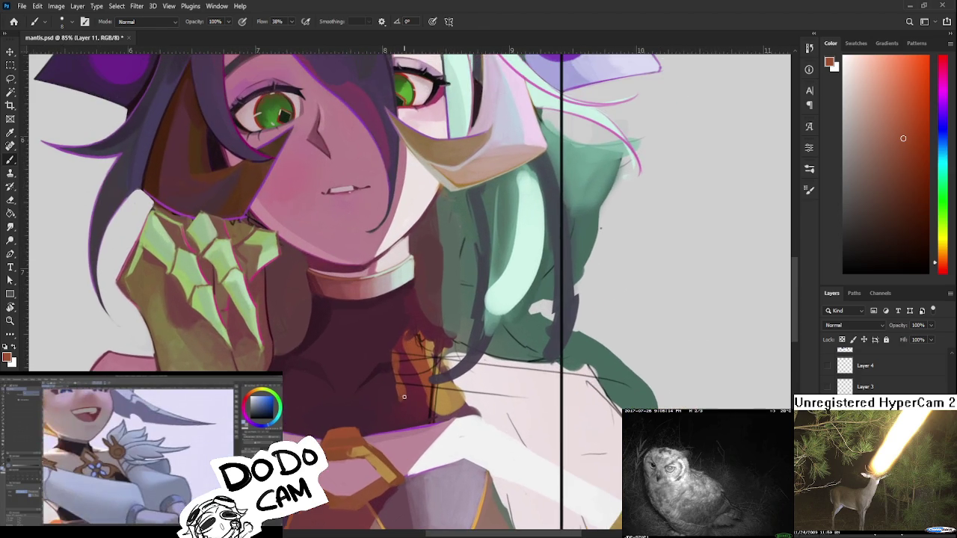
pyautogui.keyDown('alt'); pyautogui.click(379, 350); pyautogui.keyUp('alt')
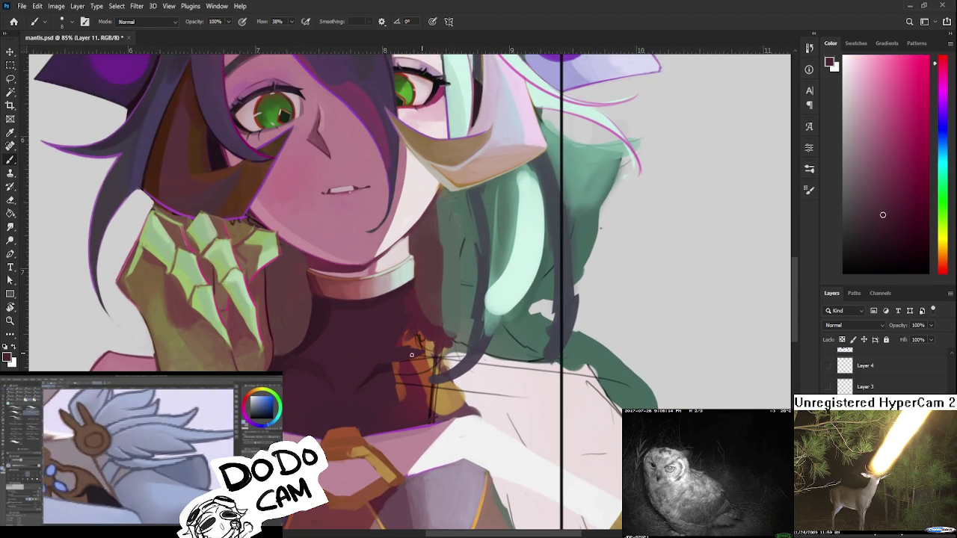
pyautogui.press(']')
pyautogui.press(']')
pyautogui.press(']')
pyautogui.moveTo(398, 315); pyautogui.dragTo(358, 336)
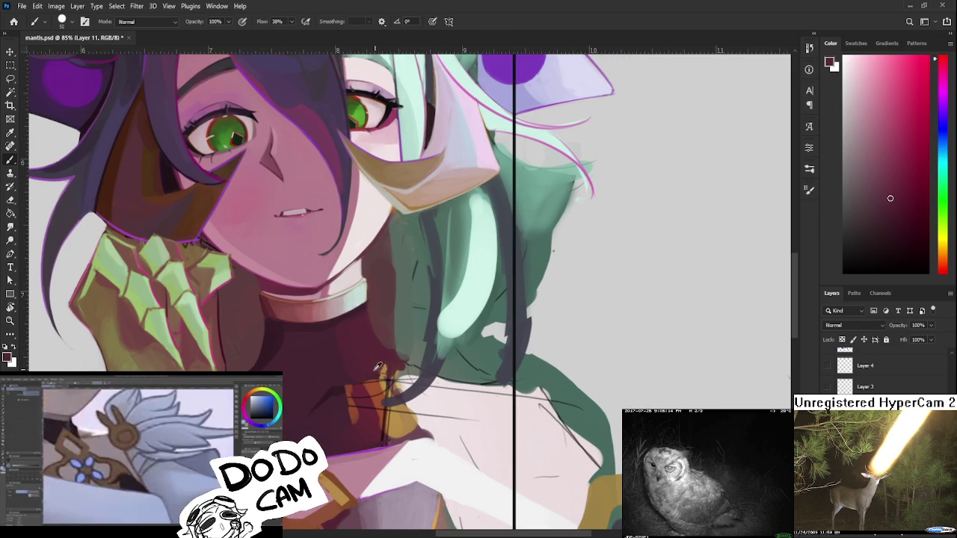
pyautogui.keyDown('alt'); pyautogui.click(346, 391); pyautogui.keyUp('alt')
pyautogui.keyDown('alt'); pyautogui.click(341, 415); pyautogui.keyUp('alt')
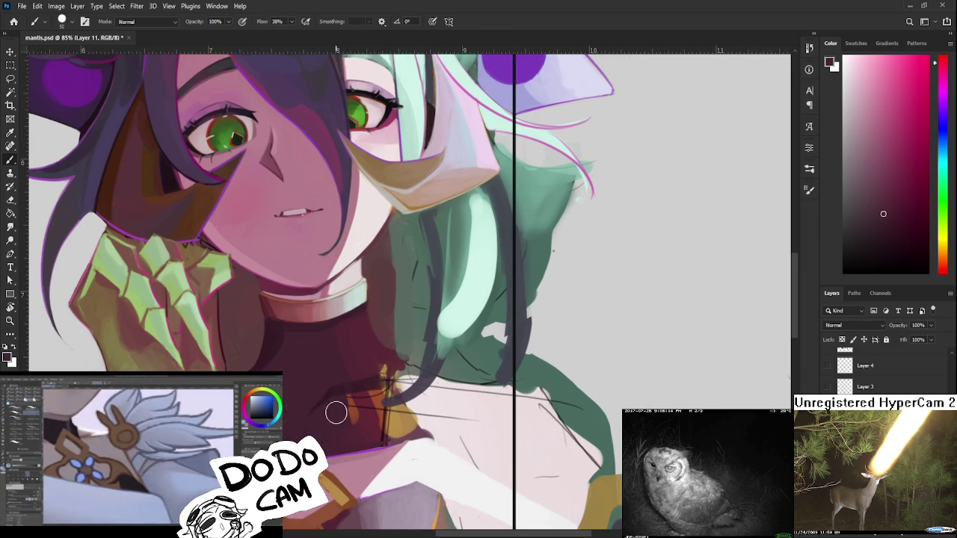
pyautogui.moveTo(360, 398)
pyautogui.mouseDown()
pyautogui.moveTo(381, 401)
pyautogui.moveTo(402, 423)
pyautogui.moveTo(359, 385)
pyautogui.mouseUp()
# - Paint a dark maroon shadow below the collar near the hair
pyautogui.press('r')
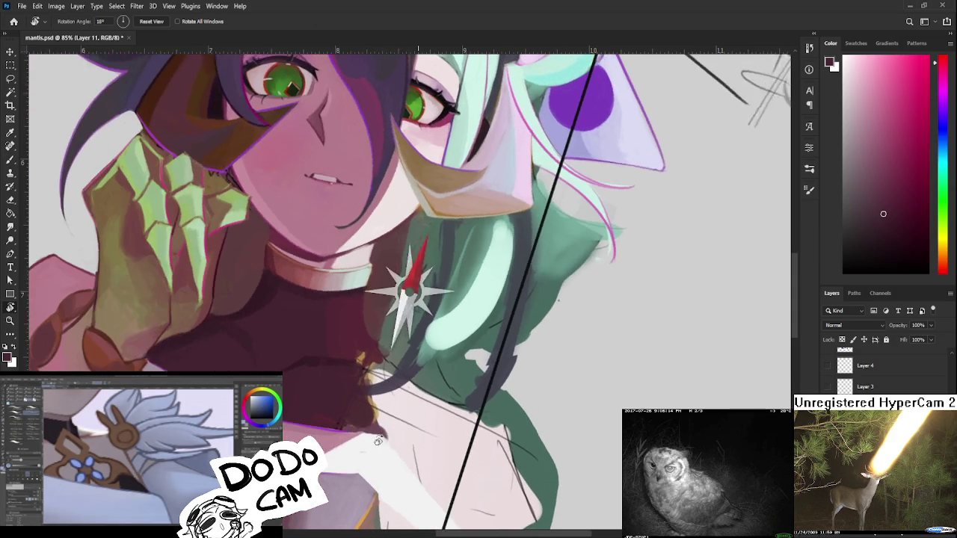
pyautogui.moveTo(363, 340)
pyautogui.mouseDown()
pyautogui.moveTo(378, 429)
pyautogui.moveTo(430, 443)
pyautogui.mouseUp()
pyautogui.keyDown('alt'); pyautogui.click(402, 442); pyautogui.keyUp('alt')
pyautogui.press('r')
pyautogui.scroll(-5, 510, 373)
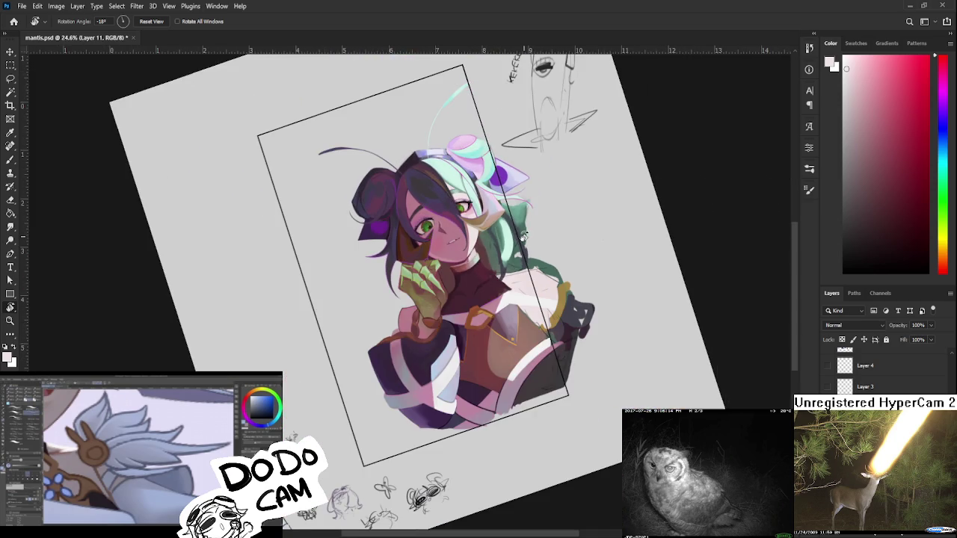
pyautogui.scroll(3, 523, 247)
pyautogui.scroll(3, 491, 266)
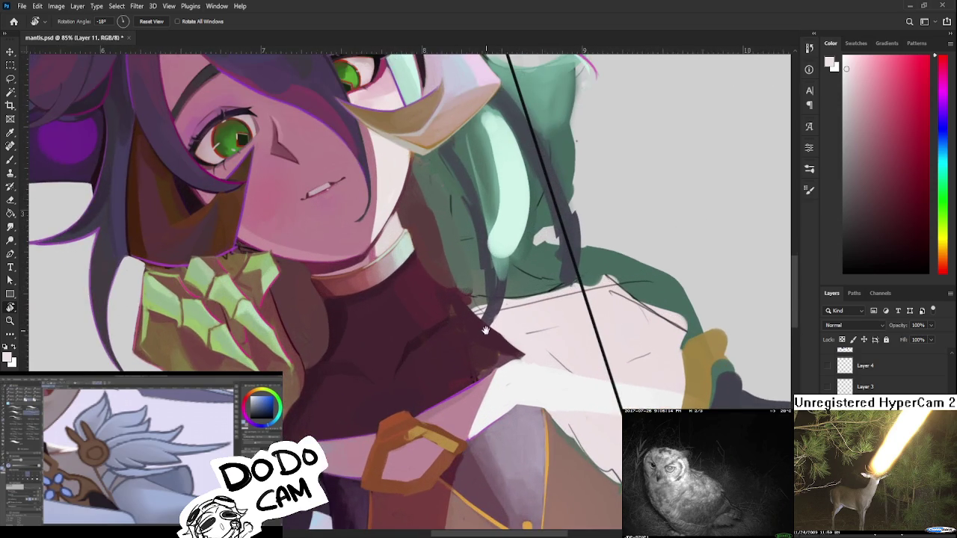
pyautogui.scroll(1, 492, 324)
# - Sample dark maroon tones from the top and shrink the brush for finer strokes
pyautogui.press('b')
pyautogui.keyDown('alt'); pyautogui.click(393, 345); pyautogui.keyUp('alt')
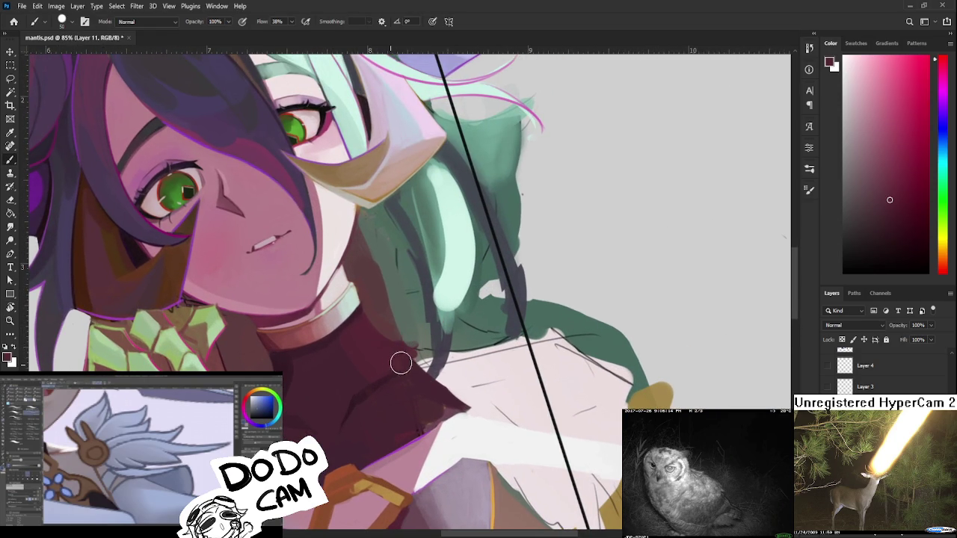
pyautogui.keyDown('alt'); pyautogui.click(395, 336); pyautogui.keyUp('alt')
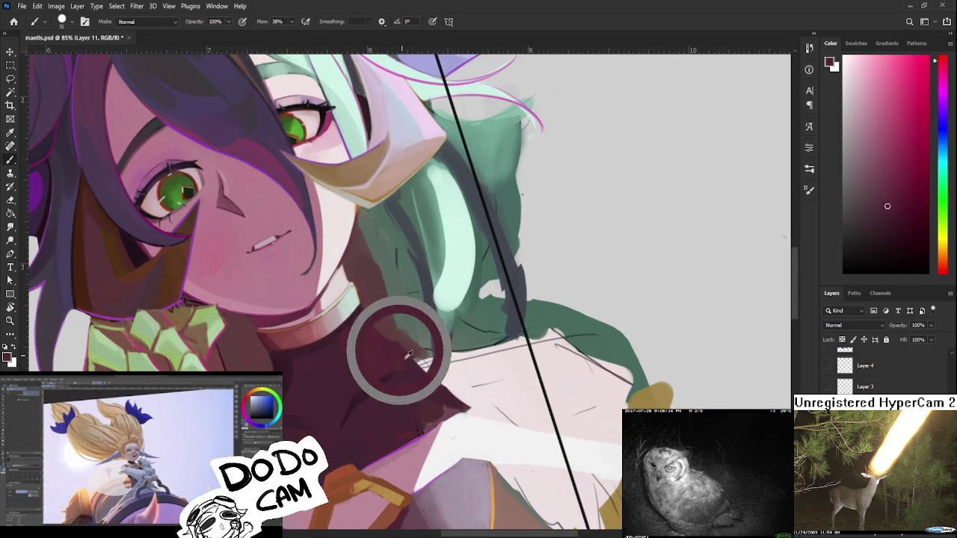
pyautogui.keyDown('alt'); pyautogui.click(405, 389); pyautogui.keyUp('alt')
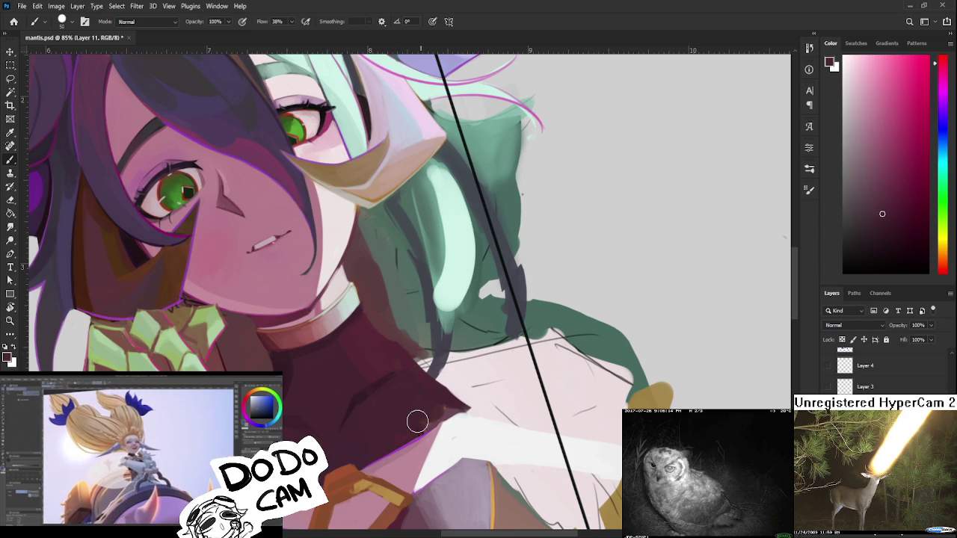
pyautogui.keyDown('alt'); pyautogui.click(410, 385); pyautogui.keyUp('alt')
pyautogui.keyDown('alt'); pyautogui.click(415, 355); pyautogui.keyUp('alt')
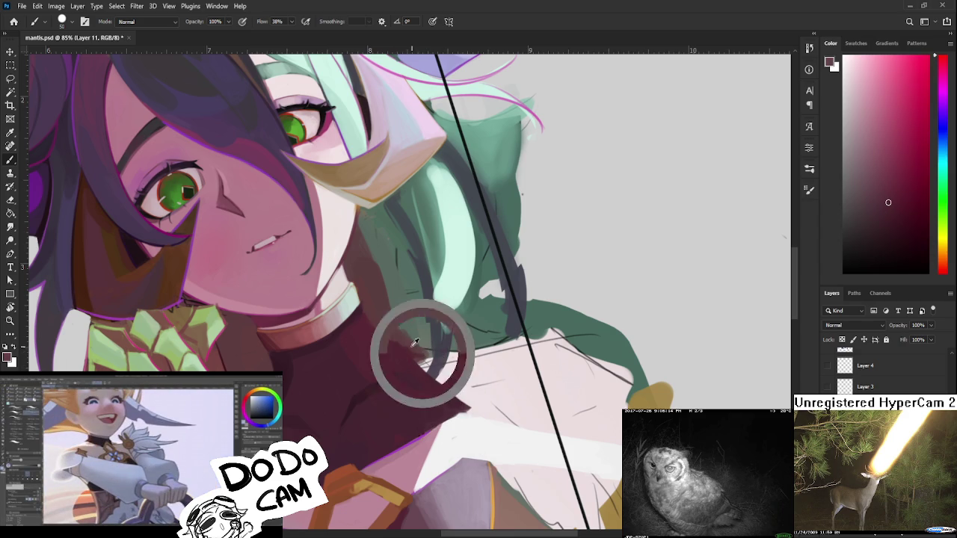
pyautogui.scroll(-5, 434, 349)
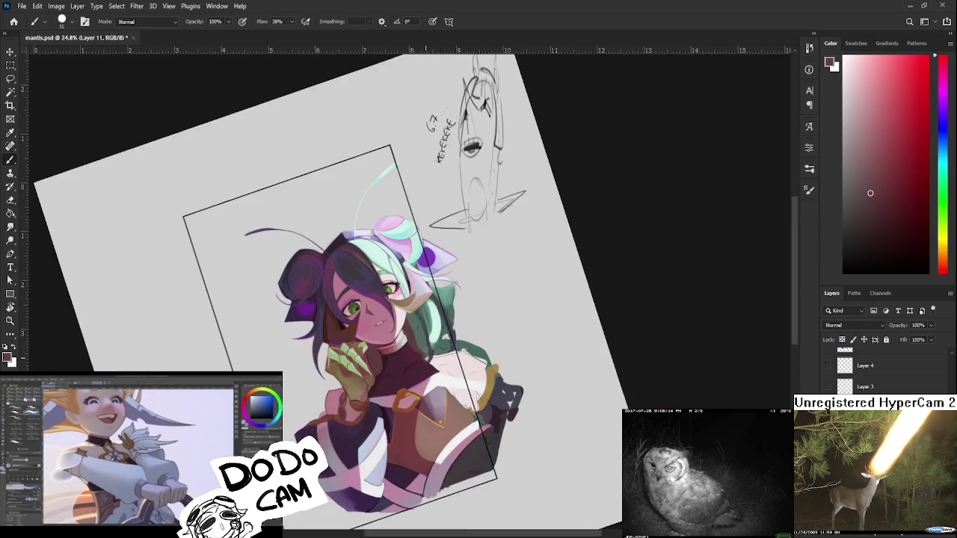
pyautogui.moveTo(434, 348); pyautogui.dragTo(369, 362)
pyautogui.scroll(2, 369, 362)
pyautogui.scroll(2, 369, 362)
pyautogui.keyDown('alt'); pyautogui.click(359, 312); pyautogui.keyUp('alt')
pyautogui.press('[')
pyautogui.press('[')
pyautogui.press('[')
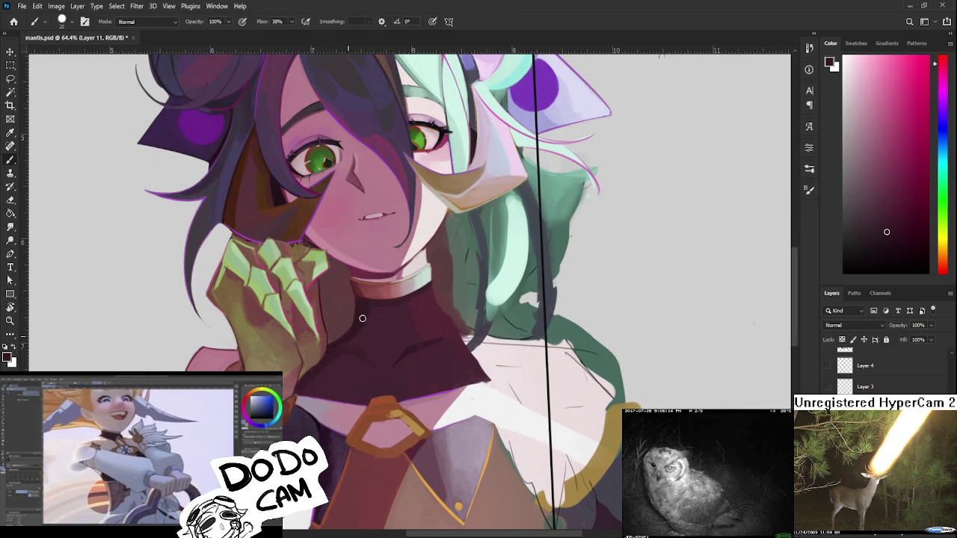
# - Rotate the view about 90 then 45 degrees and swap the paint colour to white
pyautogui.scroll(-5, 331, 345)
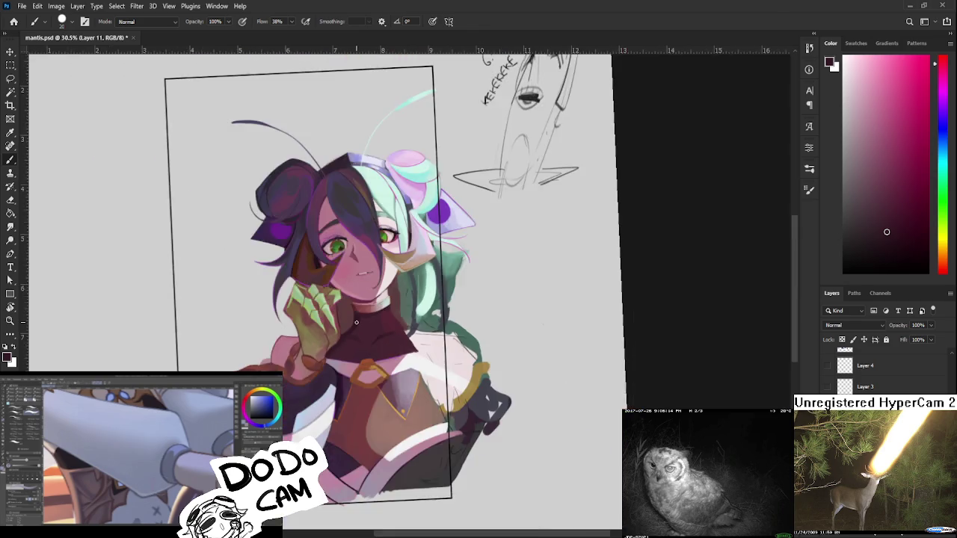
pyautogui.scroll(-2, 390, 347)
pyautogui.scroll(1, 508, 351)
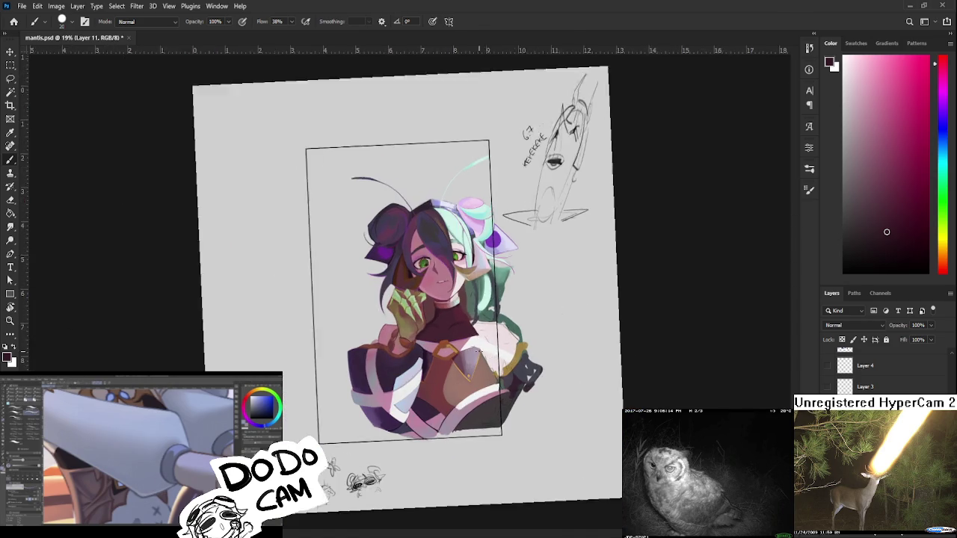
pyautogui.scroll(4, 479, 333)
pyautogui.scroll(1, 463, 321)
pyautogui.press('r')
pyautogui.moveTo(463, 321)
pyautogui.mouseDown()
pyautogui.moveTo(431, 399)
pyautogui.moveTo(367, 366)
pyautogui.moveTo(353, 413)
pyautogui.mouseUp()
pyautogui.press('b')
pyautogui.press('x')
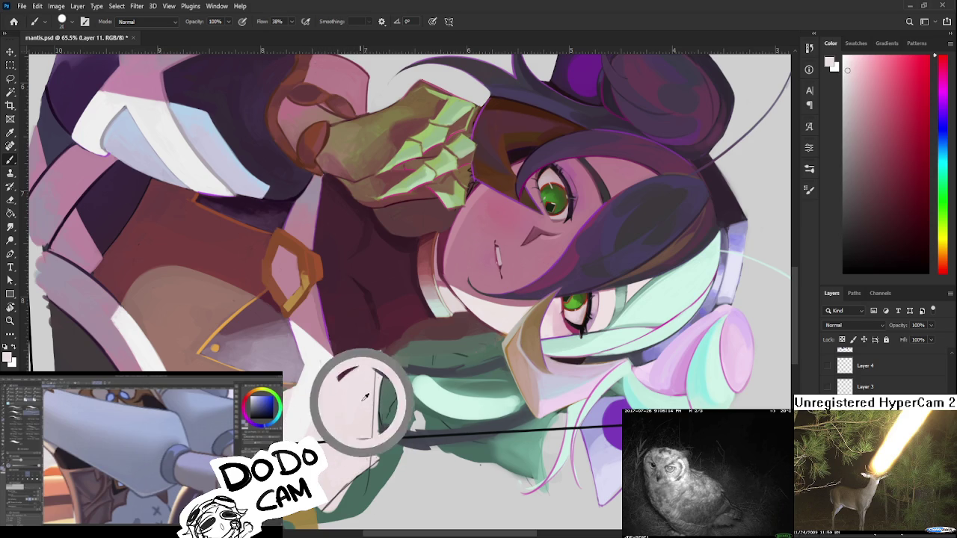
pyautogui.press('r')
pyautogui.scroll(-3, 351, 398)
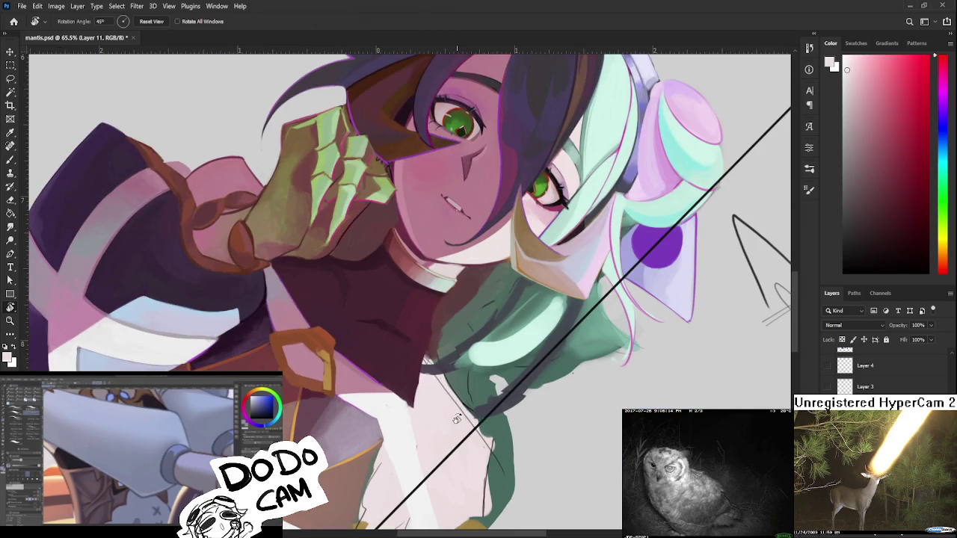
pyautogui.moveTo(450, 412)
pyautogui.mouseDown()
pyautogui.moveTo(431, 416)
pyautogui.moveTo(549, 377)
pyautogui.moveTo(453, 331)
pyautogui.mouseUp()
pyautogui.scroll(5, 431, 417)
pyautogui.press('b')
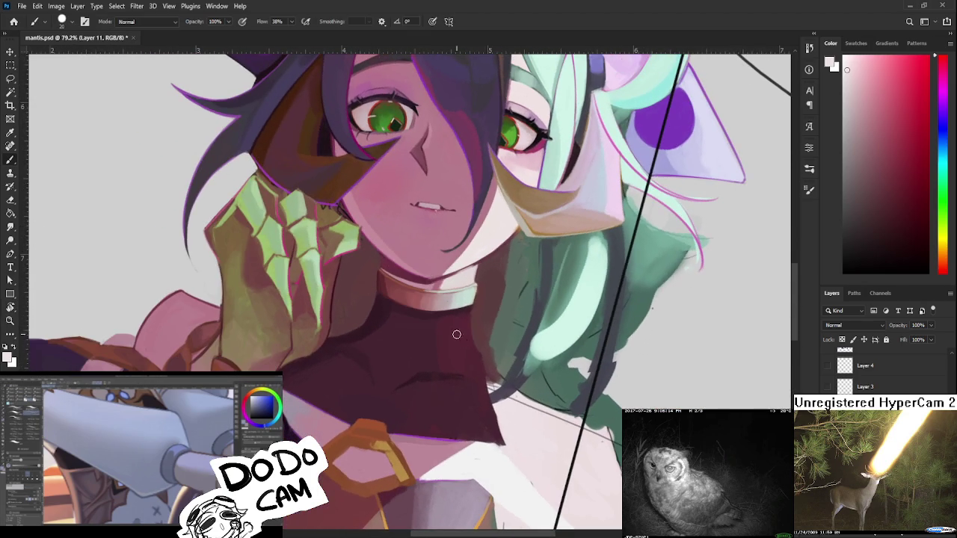
# - Resample dark collar and top tones near the hair edge
pyautogui.keyDown('alt'); pyautogui.click(468, 313); pyautogui.keyUp('alt')
pyautogui.keyDown('alt'); pyautogui.click(470, 311); pyautogui.keyUp('alt')
pyautogui.keyDown('alt'); pyautogui.click(450, 337); pyautogui.keyUp('alt')
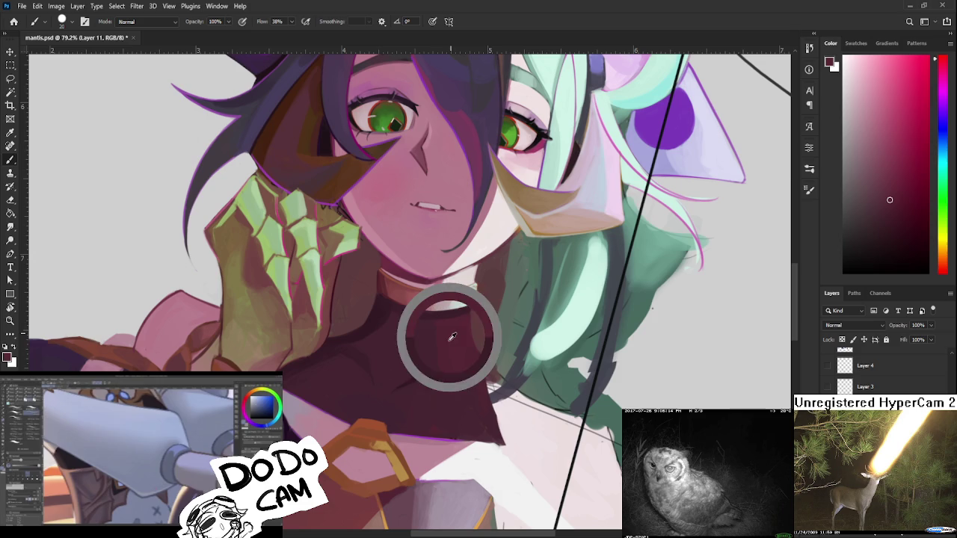
pyautogui.keyDown('alt'); pyautogui.click(443, 379); pyautogui.keyUp('alt')
pyautogui.keyDown('alt'); pyautogui.click(431, 387); pyautogui.keyUp('alt')
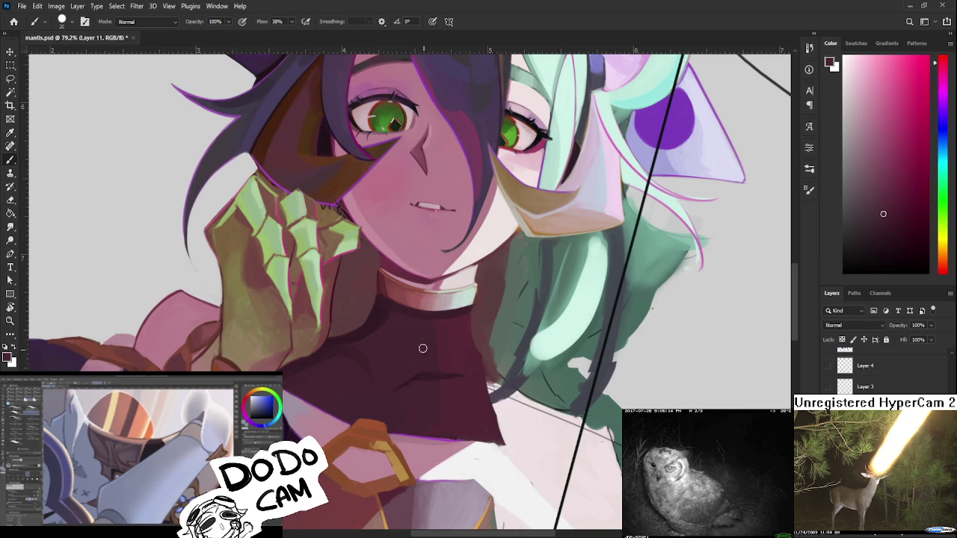
pyautogui.scroll(-5, 456, 315)
# - Bring the chest into view, then sample white and light pink skin tones from it
pyautogui.scroll(-2, 456, 315)
pyautogui.scroll(4, 448, 299)
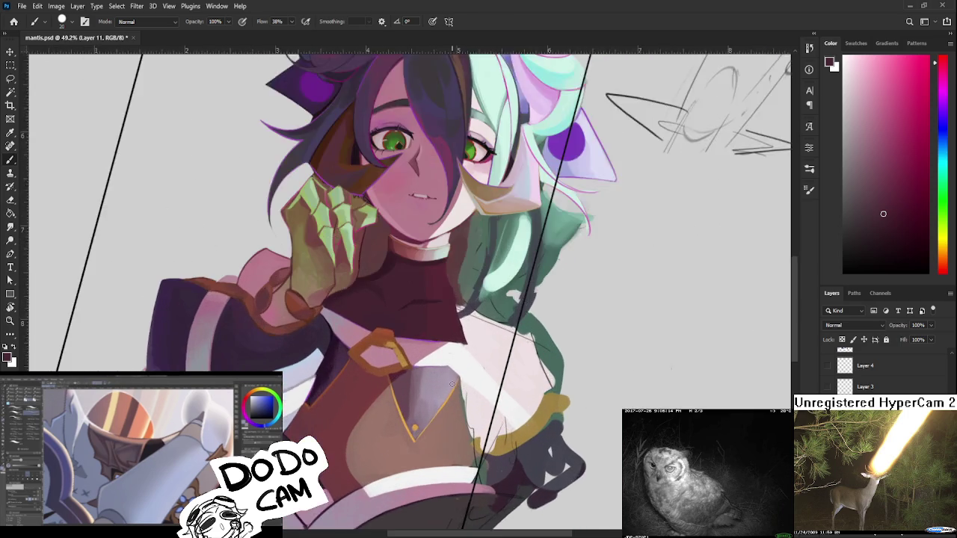
pyautogui.scroll(1, 443, 288)
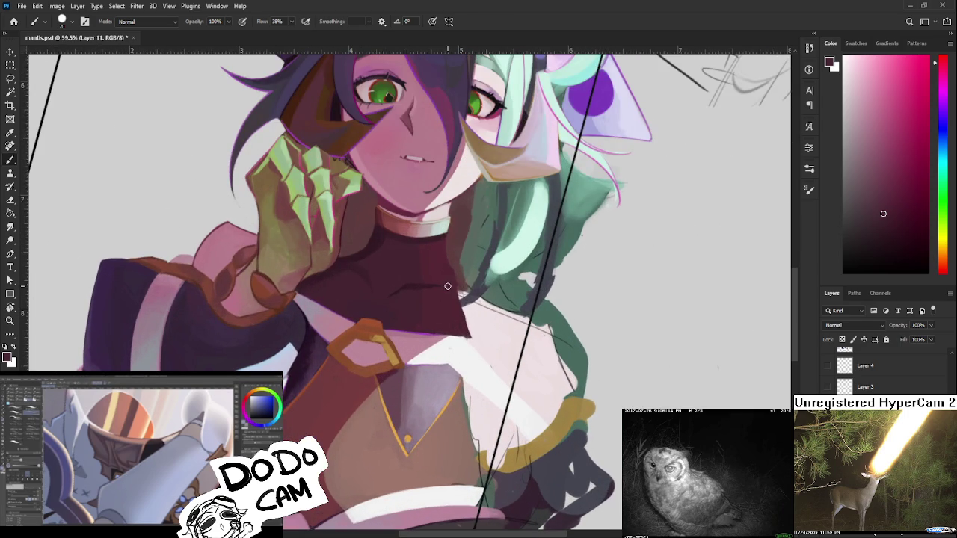
pyautogui.moveTo(445, 287); pyautogui.dragTo(350, 340)
pyautogui.keyDown('alt'); pyautogui.click(364, 410); pyautogui.keyUp('alt')
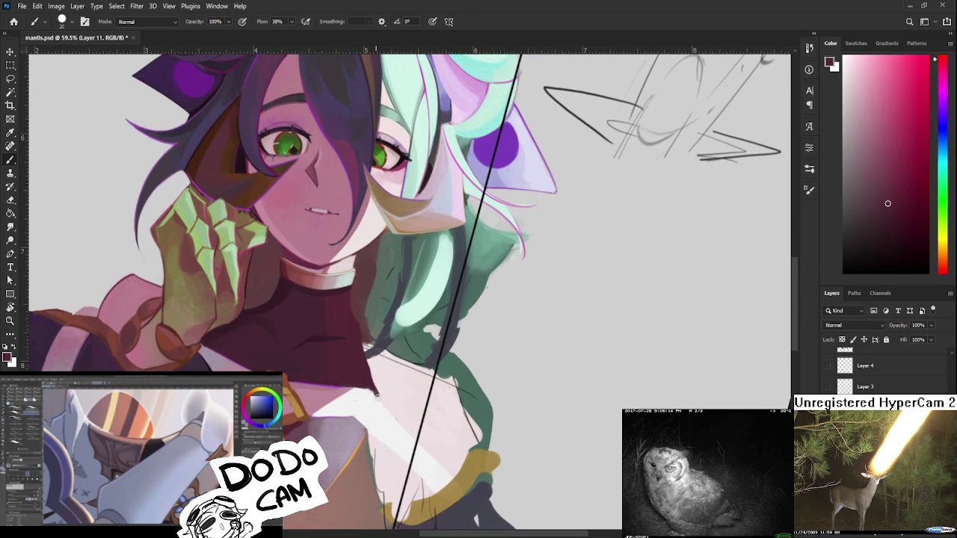
pyautogui.keyDown('alt'); pyautogui.click(382, 394); pyautogui.keyUp('alt')
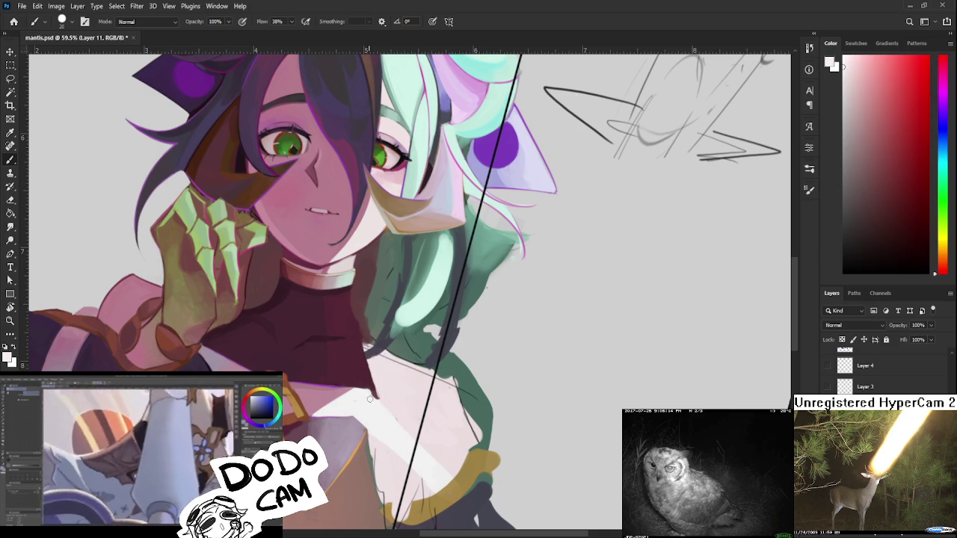
pyautogui.keyDown('alt'); pyautogui.click(370, 386); pyautogui.keyUp('alt')
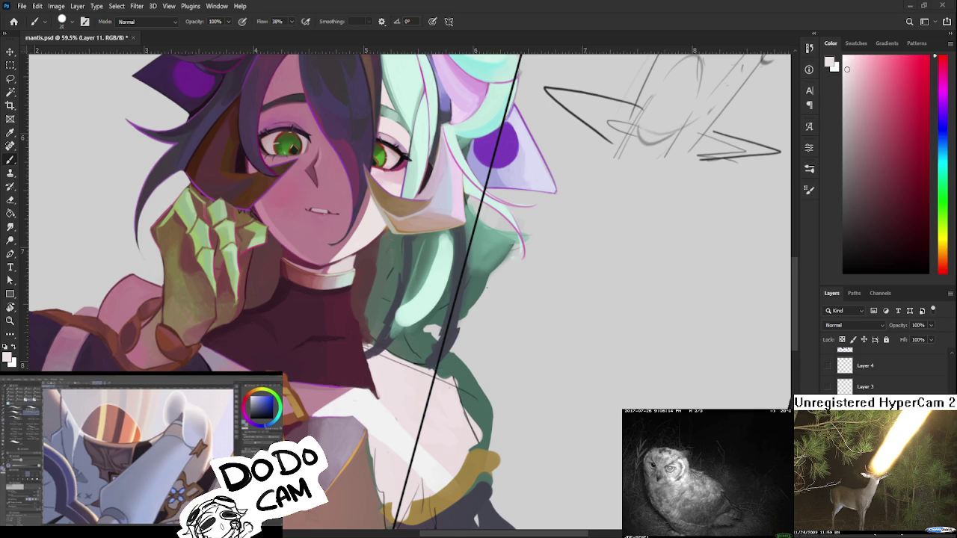
# - Straighten the rotated canvas view to level and return to a black brush
pyautogui.press('r')
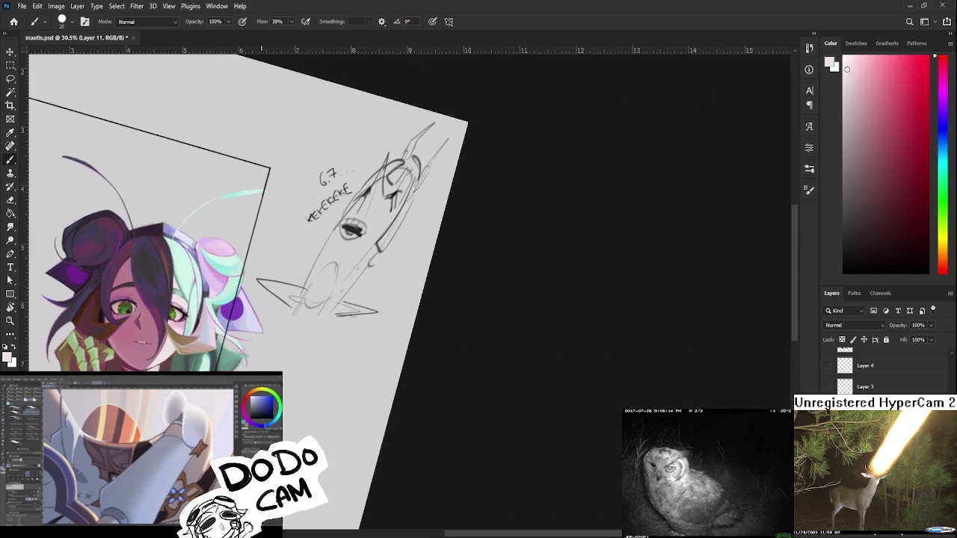
pyautogui.moveTo(583, 516); pyautogui.dragTo(327, 402)
pyautogui.scroll(3, 328, 402)
pyautogui.scroll(-2, 328, 402)
pyautogui.press('x')
pyautogui.press('b')
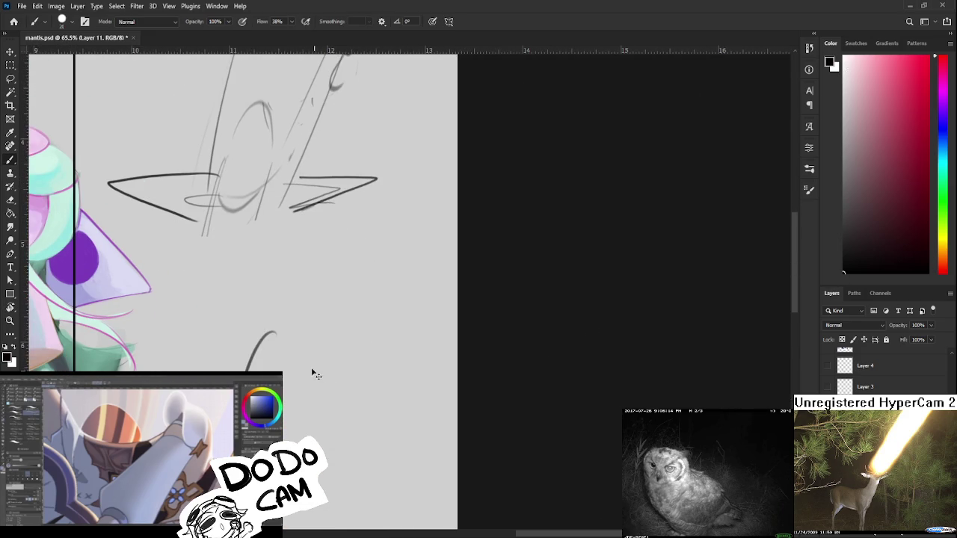
# - Sketch a small horned head doodle with hair strokes and pointed ears in the margin
pyautogui.moveTo(289, 315); pyautogui.dragTo(240, 371)
pyautogui.moveTo(332, 319); pyautogui.dragTo(388, 394)
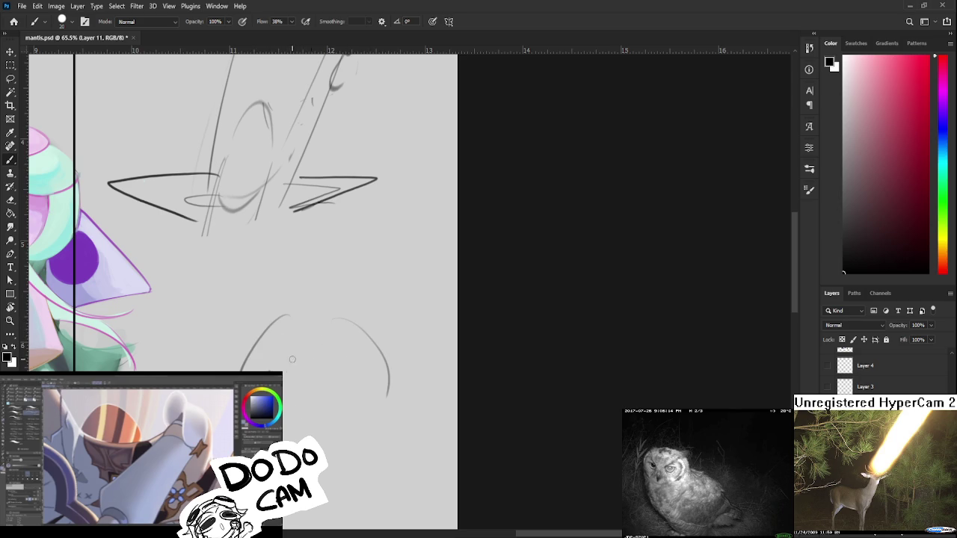
pyautogui.moveTo(288, 365)
pyautogui.mouseDown()
pyautogui.moveTo(312, 364)
pyautogui.moveTo(330, 435)
pyautogui.mouseUp()
pyautogui.hotkey('ctrl', 'z')
pyautogui.moveTo(294, 376)
pyautogui.mouseDown()
pyautogui.moveTo(326, 423)
pyautogui.moveTo(311, 362)
pyautogui.mouseUp()
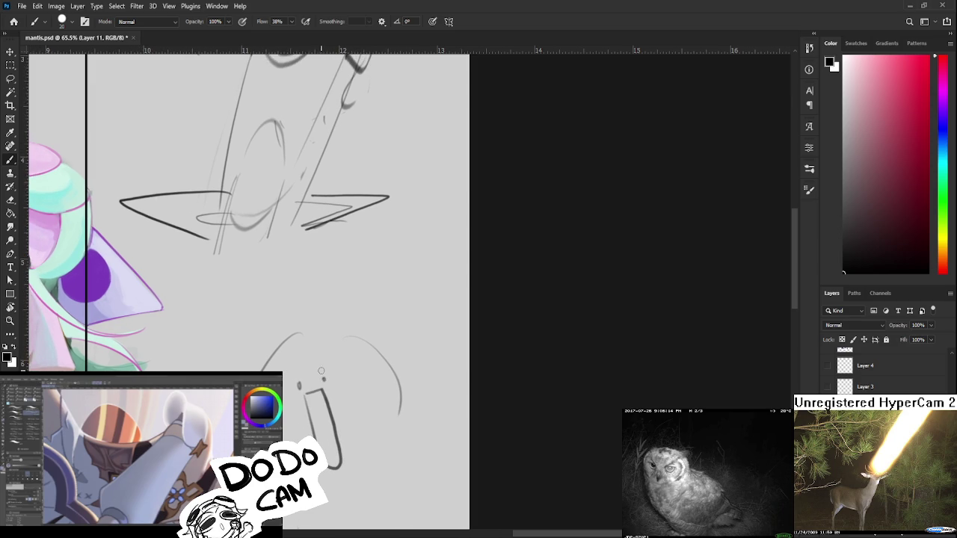
pyautogui.moveTo(278, 346)
pyautogui.mouseDown()
pyautogui.moveTo(319, 359)
pyautogui.moveTo(323, 338)
pyautogui.moveTo(332, 365)
pyautogui.mouseUp()
pyautogui.moveTo(341, 336); pyautogui.dragTo(347, 369)
pyautogui.moveTo(353, 336); pyautogui.dragTo(397, 410)
pyautogui.moveTo(278, 349)
pyautogui.mouseDown()
pyautogui.moveTo(251, 366)
pyautogui.moveTo(241, 319)
pyautogui.mouseUp()
pyautogui.moveTo(329, 334)
pyautogui.mouseDown()
pyautogui.moveTo(344, 329)
pyautogui.moveTo(332, 290)
pyautogui.mouseUp()
# - Handwrite the KEEKE label beside the new doodle
pyautogui.moveTo(333, 362); pyautogui.dragTo(325, 309)
pyautogui.moveTo(337, 379)
pyautogui.mouseDown()
pyautogui.moveTo(339, 392)
pyautogui.moveTo(370, 387)
pyautogui.mouseUp()
pyautogui.moveTo(370, 374); pyautogui.dragTo(391, 378)
pyautogui.scroll(-3, 379, 375)
pyautogui.scroll(-1, 322, 364)
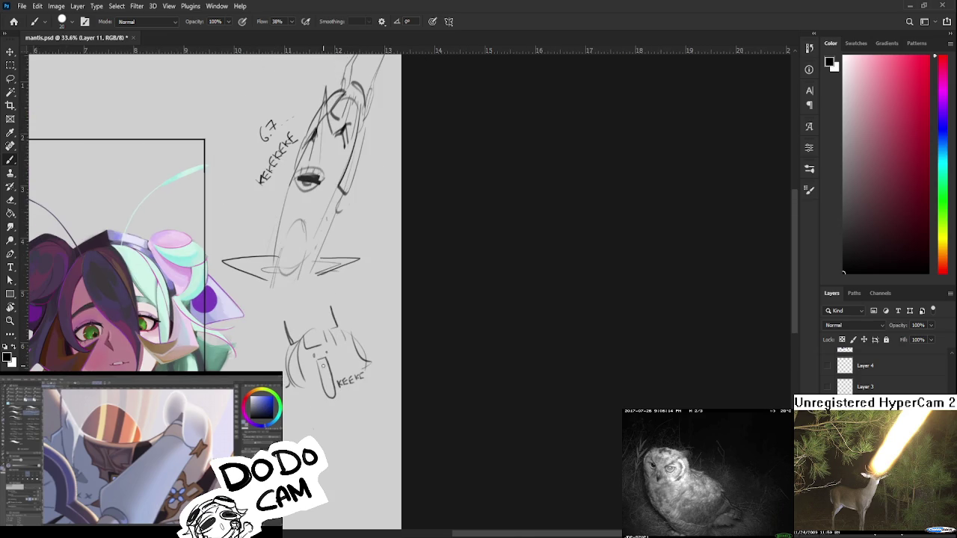
# - Lasso the lower sketch and try a 15° rotation, then cancel it and deselect
pyautogui.press('l')
pyautogui.moveTo(346, 441)
pyautogui.mouseDown()
pyautogui.moveTo(372, 292)
pyautogui.moveTo(396, 329)
pyautogui.mouseUp()
pyautogui.hotkey('ctrl', 't')
pyautogui.moveTo(407, 296); pyautogui.dragTo(419, 313)
pyautogui.press('Escape')
pyautogui.hotkey('ctrl', 'd')
pyautogui.moveTo(354, 290); pyautogui.dragTo(349, 284)
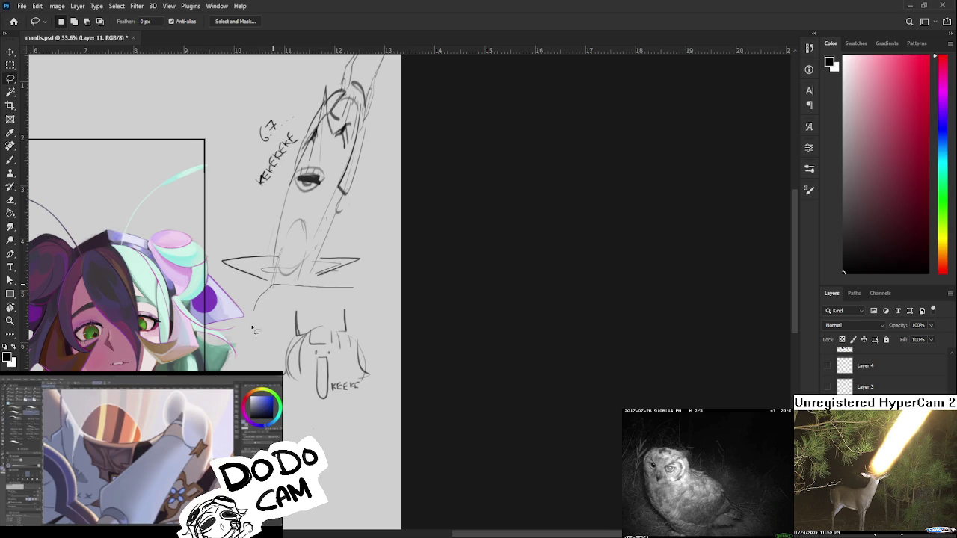
# - Stretch the lassoed sketch to about 331% height and 89% width
pyautogui.hotkey('ctrl', 't')
pyautogui.moveTo(322, 441)
pyautogui.mouseDown()
pyautogui.moveTo(317, 293)
pyautogui.moveTo(291, 463)
pyautogui.mouseUp()
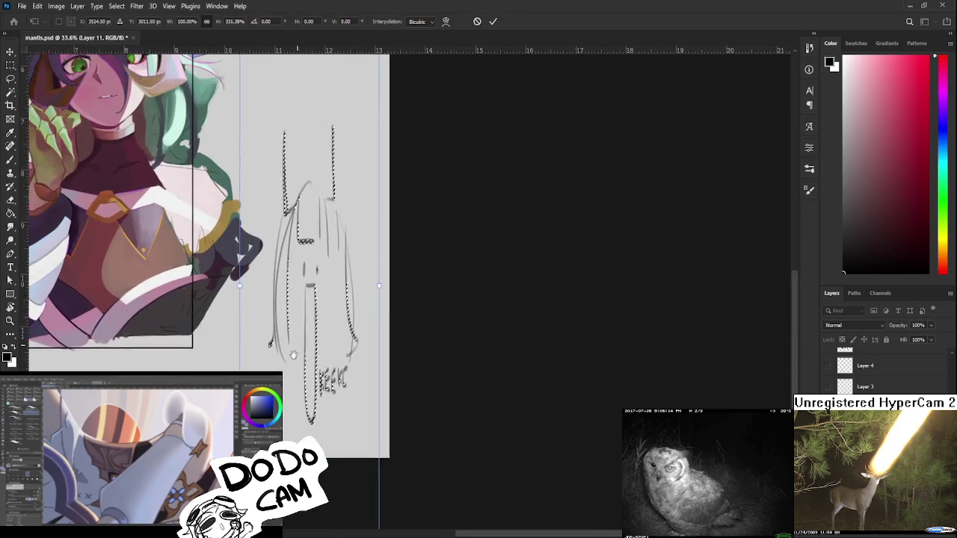
pyautogui.moveTo(234, 232); pyautogui.dragTo(302, 260)
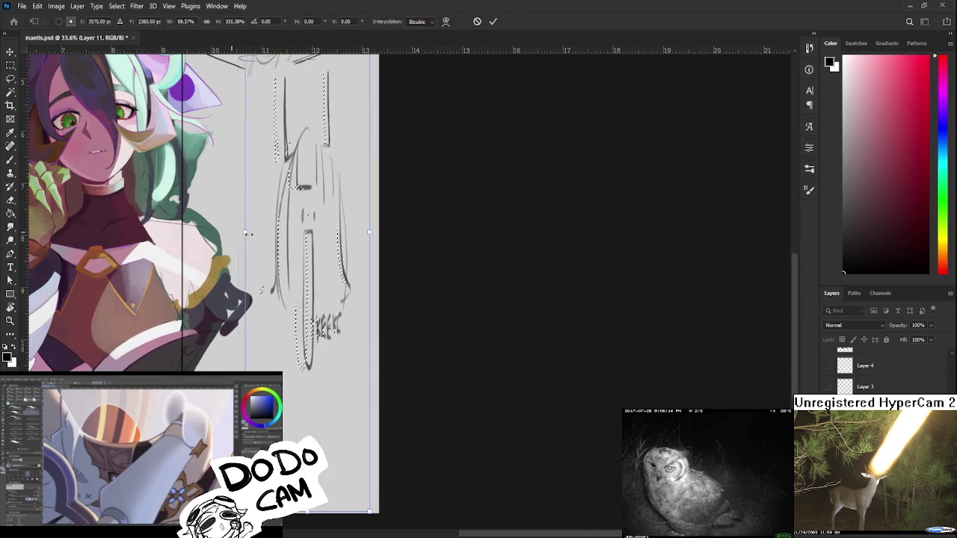
pyautogui.press('Return')
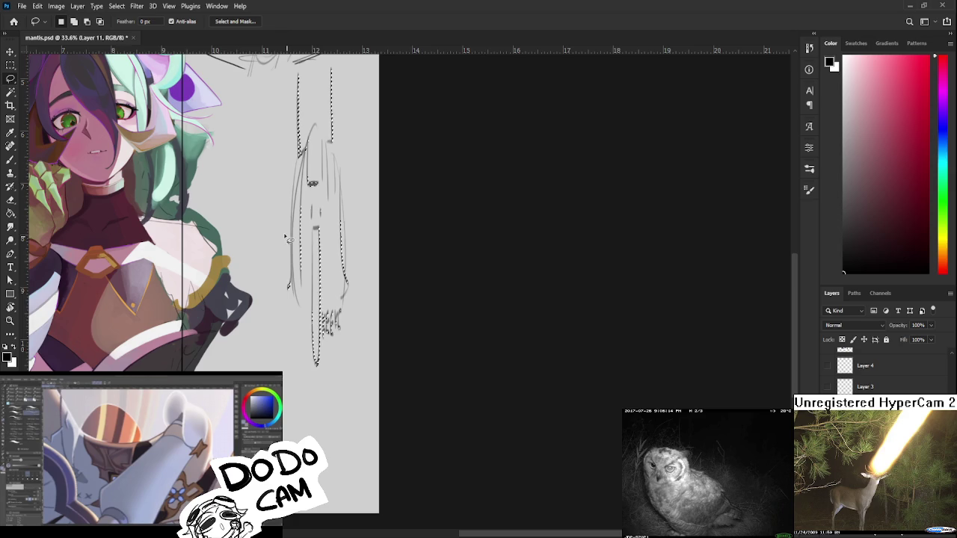
# - Zoom and pan to see the whole character, then centre on the stretched sketch
pyautogui.scroll(2, 246, 219)
pyautogui.scroll(-1, 235, 268)
pyautogui.scroll(-1, 235, 269)
pyautogui.scroll(-2, 235, 268)
pyautogui.moveTo(274, 314)
pyautogui.mouseDown()
pyautogui.moveTo(313, 338)
pyautogui.moveTo(62, 379)
pyautogui.mouseUp()
pyautogui.scroll(-1, 299, 329)
pyautogui.scroll(2, 353, 339)
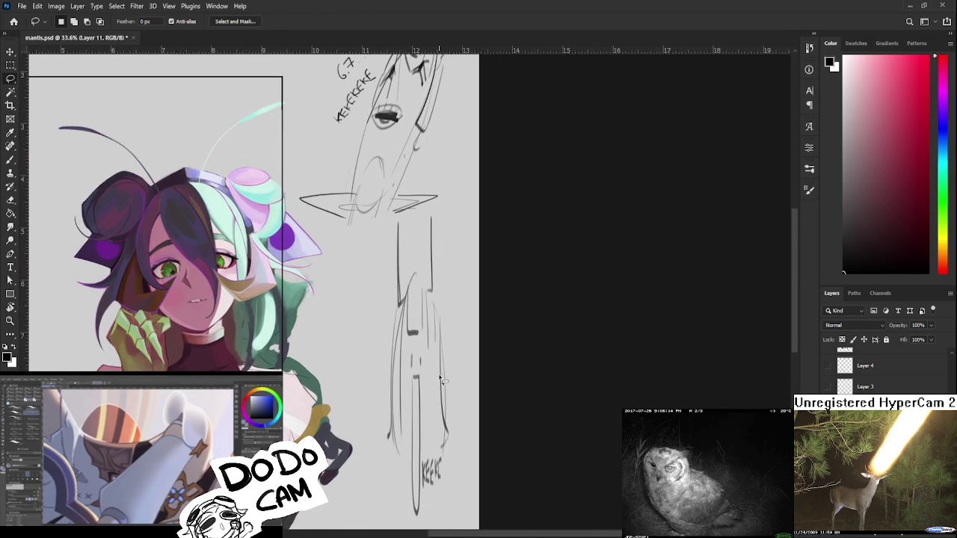
pyautogui.scroll(1, 437, 378)
pyautogui.moveTo(437, 378); pyautogui.dragTo(335, 357)
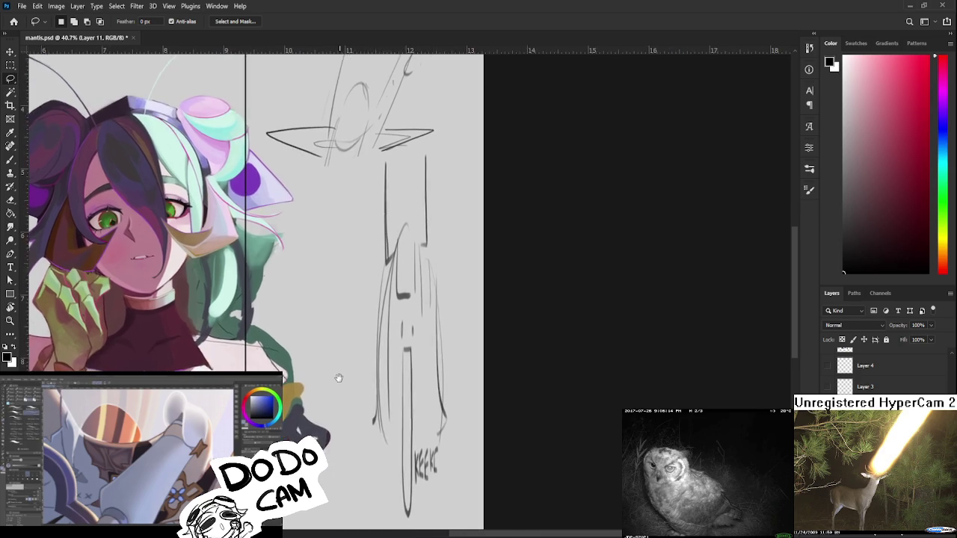
# - Brush the words 'I LOVE GENSHIN' beside the tall sketch, then zoom out
pyautogui.press('b')
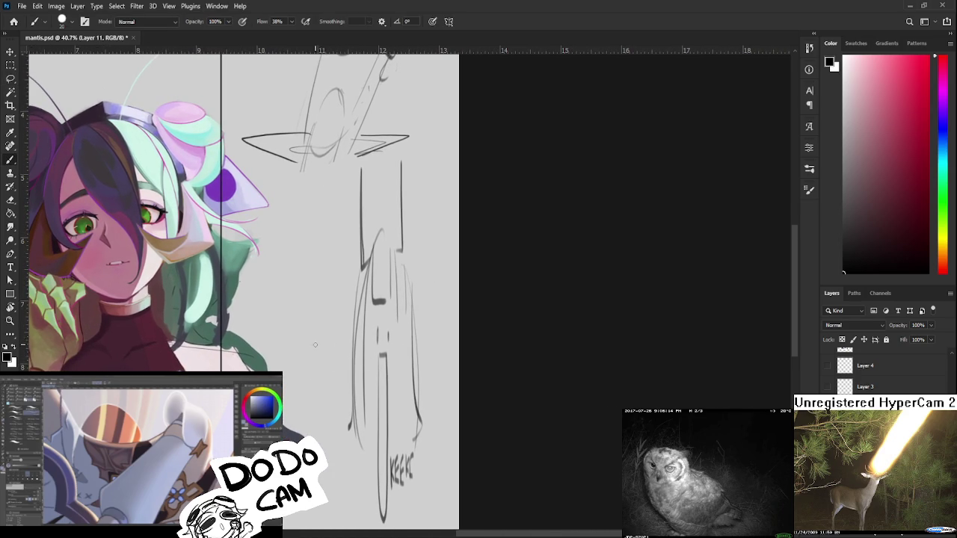
pyautogui.moveTo(320, 335)
pyautogui.mouseDown()
pyautogui.moveTo(338, 310)
pyautogui.moveTo(344, 317)
pyautogui.mouseUp()
pyautogui.moveTo(331, 353); pyautogui.dragTo(326, 341)
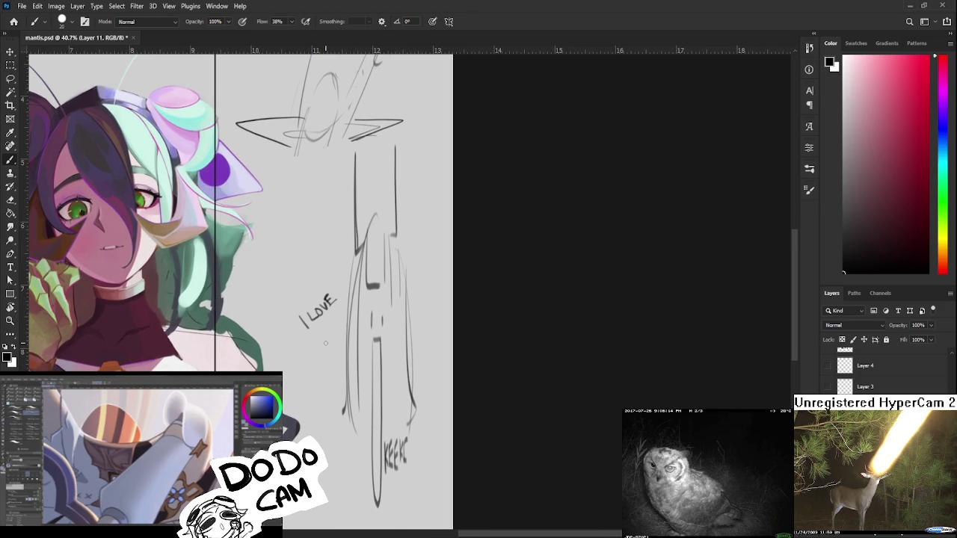
pyautogui.moveTo(320, 332); pyautogui.dragTo(337, 334)
pyautogui.moveTo(340, 326); pyautogui.dragTo(356, 308)
pyautogui.scroll(-3, 352, 311)
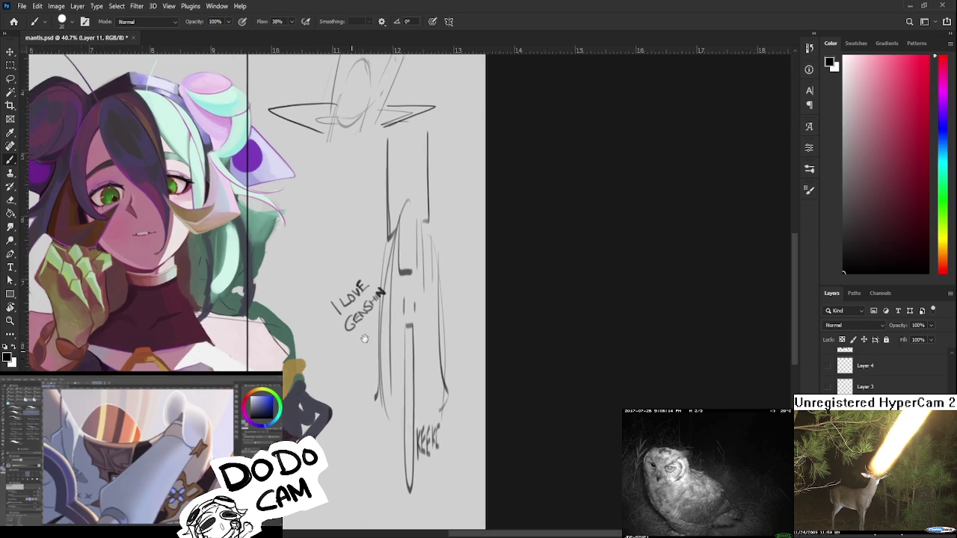
pyautogui.moveTo(122, 259); pyautogui.dragTo(213, 318)
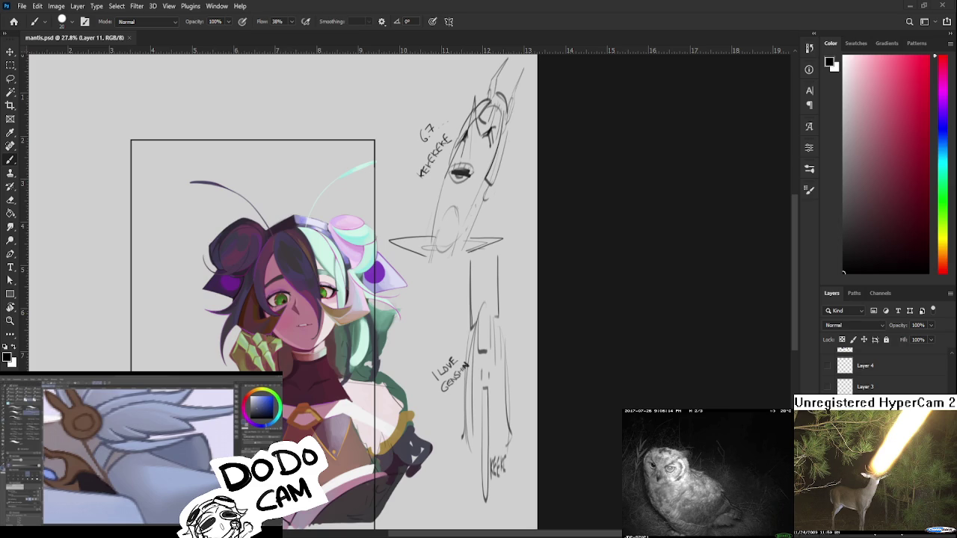
# - Zoom in and sample a pink skin tone and other chest colours
pyautogui.scroll(2, 303, 394)
pyautogui.scroll(2, 304, 395)
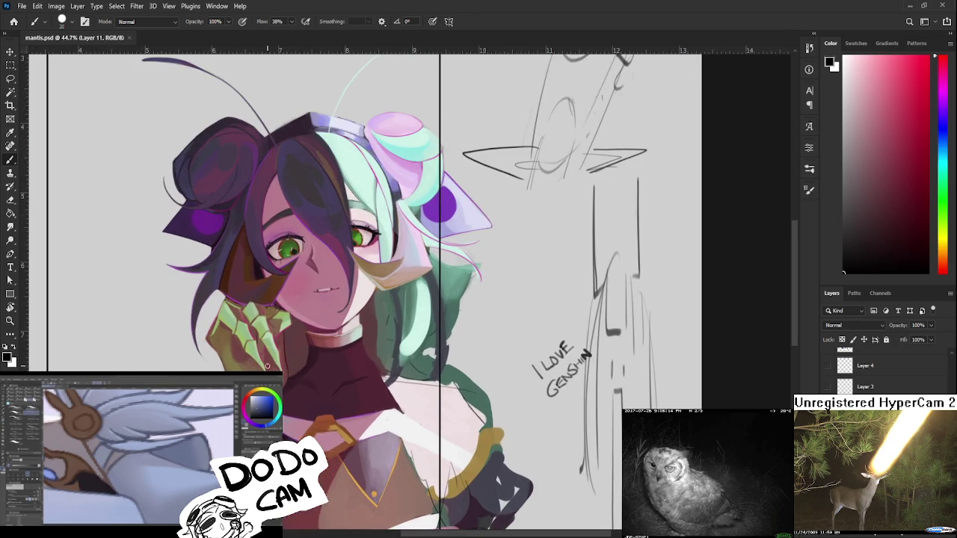
pyautogui.scroll(1, 304, 395)
pyautogui.scroll(2, 304, 395)
pyautogui.keyDown('alt'); pyautogui.click(283, 369); pyautogui.keyUp('alt')
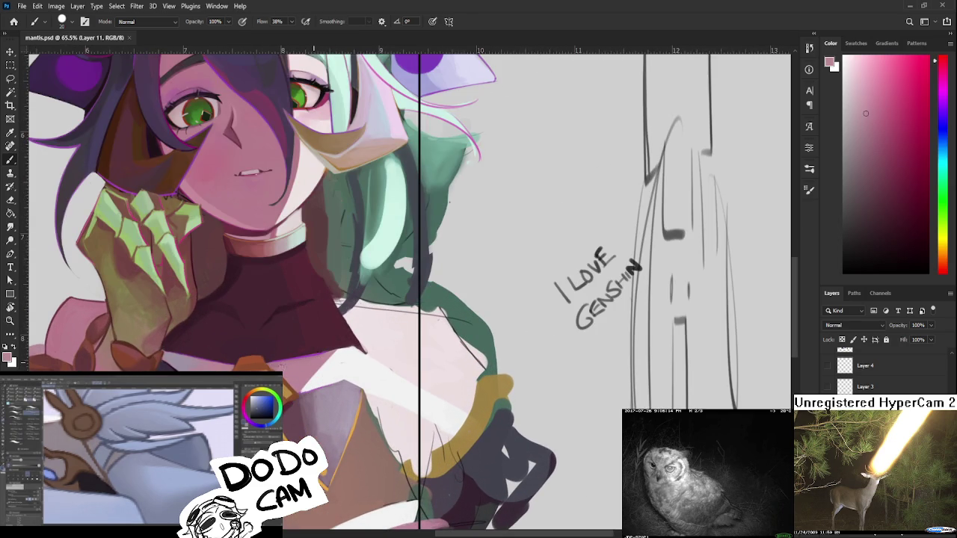
pyautogui.click(328, 354)
pyautogui.keyDown('alt'); pyautogui.click(305, 363); pyautogui.keyUp('alt')
# - Move toward the chest and sleeve, sampling a light pinkish white and an orange-brown
pyautogui.scroll(-3, 373, 385)
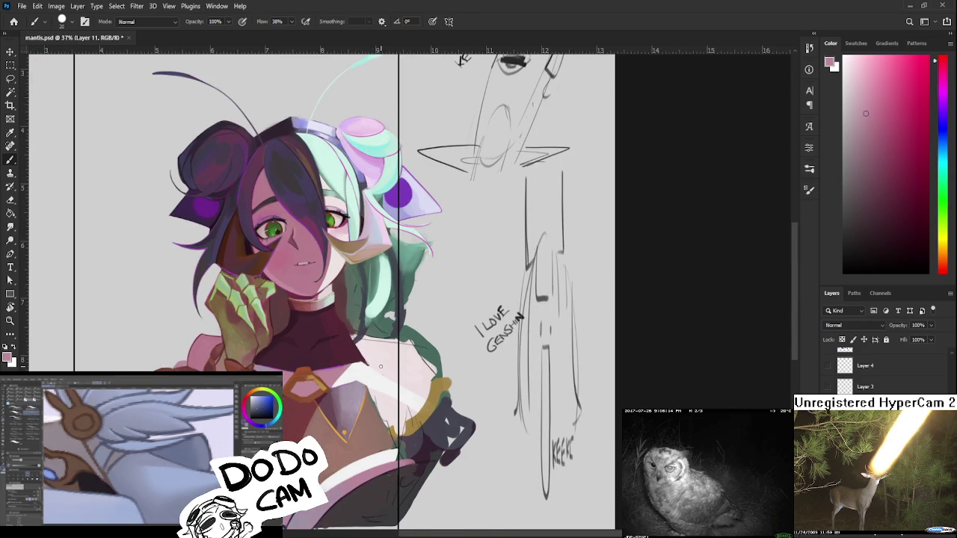
pyautogui.scroll(1, 381, 366)
pyautogui.scroll(1, 389, 381)
pyautogui.scroll(1, 400, 396)
pyautogui.moveTo(425, 424); pyautogui.dragTo(382, 366)
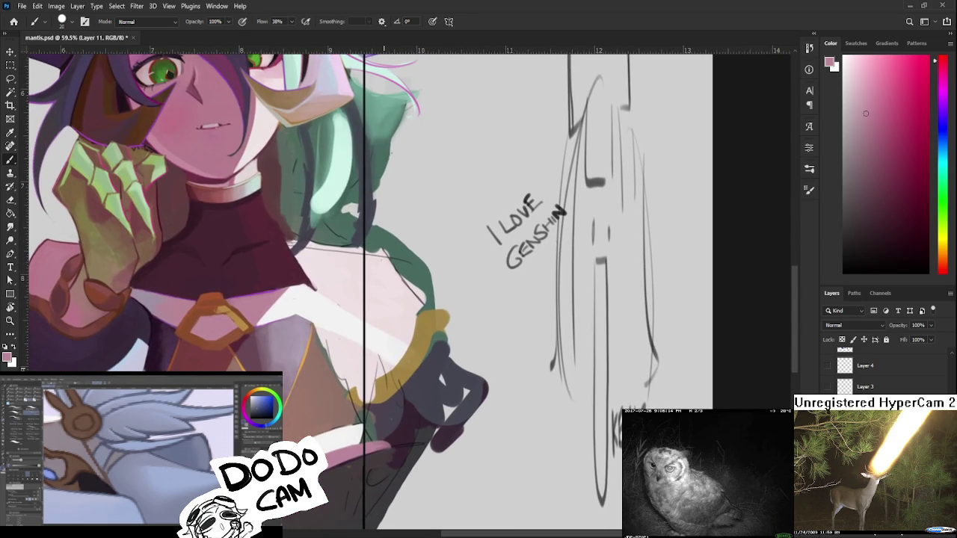
pyautogui.keyDown('alt'); pyautogui.click(357, 354); pyautogui.keyUp('alt')
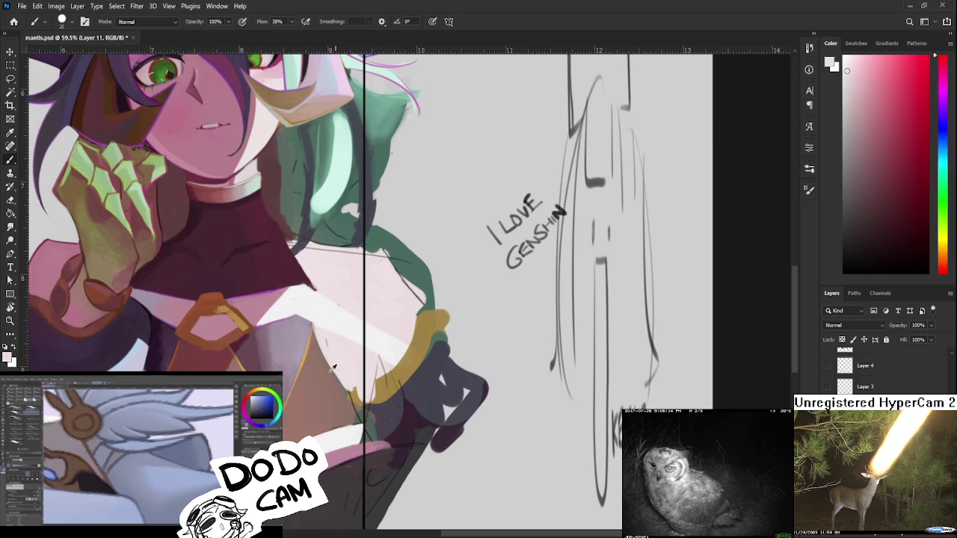
pyautogui.keyDown('alt'); pyautogui.click(333, 368); pyautogui.keyUp('alt')
# - Sample green from the hair and paint soft green strokes over the dark sleeve
pyautogui.moveTo(338, 386); pyautogui.dragTo(349, 346)
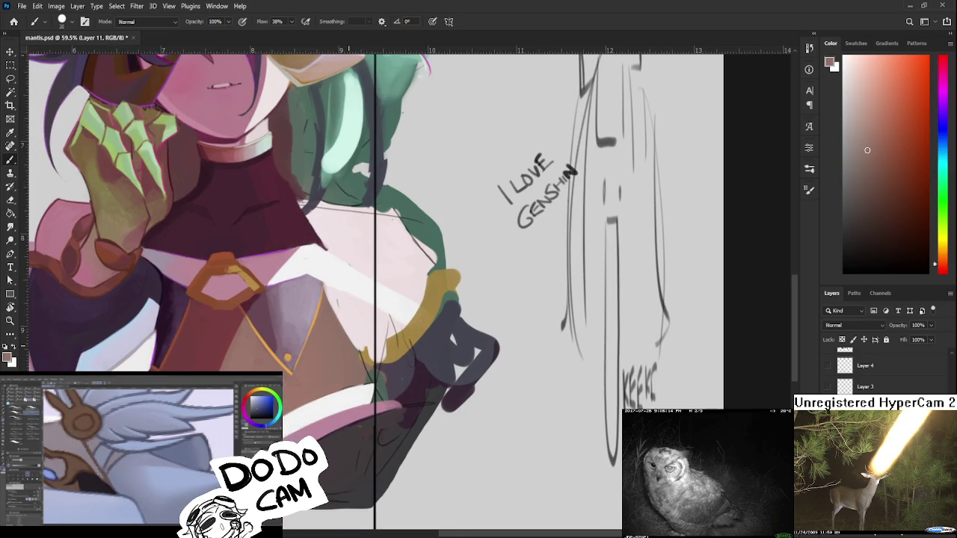
pyautogui.scroll(-3, 334, 339)
pyautogui.scroll(2, 332, 326)
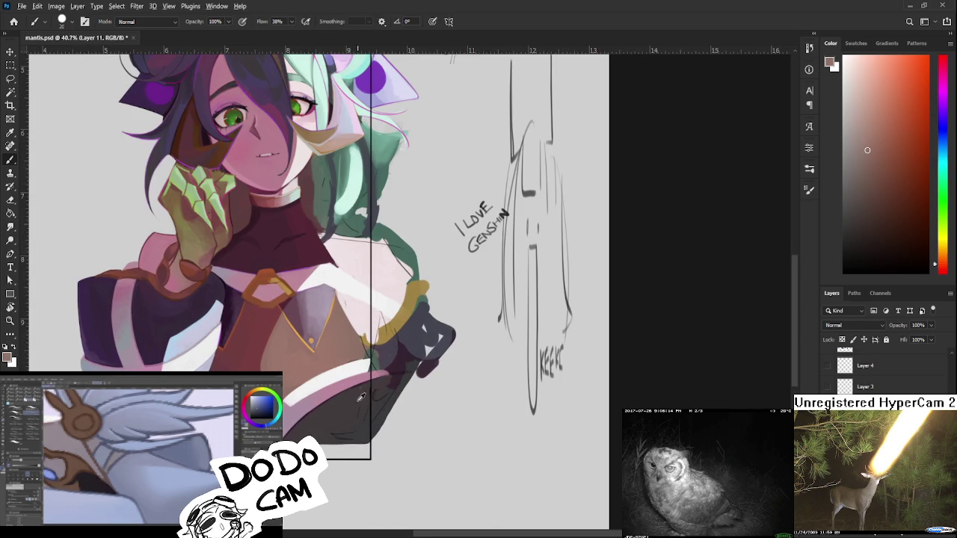
pyautogui.keyDown('alt'); pyautogui.click(358, 426); pyautogui.keyUp('alt')
pyautogui.moveTo(349, 226); pyautogui.dragTo(318, 147)
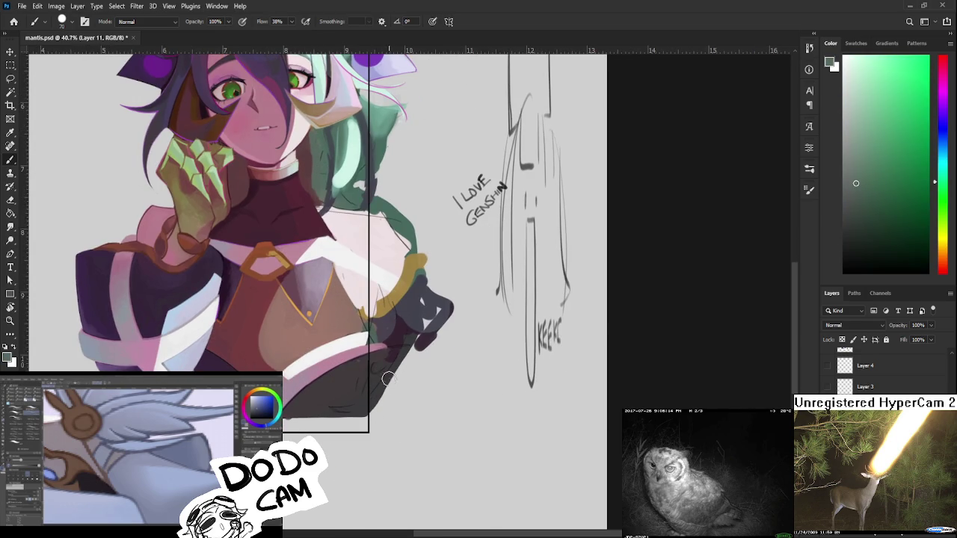
pyautogui.moveTo(383, 374)
pyautogui.mouseDown()
pyautogui.moveTo(295, 408)
pyautogui.moveTo(362, 394)
pyautogui.moveTo(325, 419)
pyautogui.mouseUp()
pyautogui.moveTo(381, 373)
pyautogui.mouseDown()
pyautogui.moveTo(342, 376)
pyautogui.moveTo(353, 361)
pyautogui.moveTo(378, 368)
pyautogui.mouseUp()
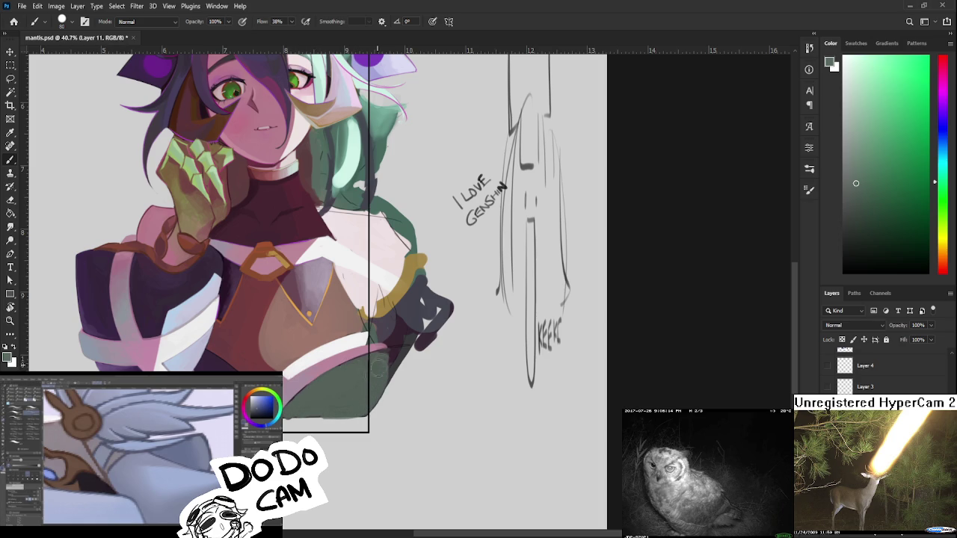
# - Resample the blended sleeve green, recentre on the sleeve, and save mantis.psd
pyautogui.keyDown('alt'); pyautogui.click(337, 383); pyautogui.keyUp('alt')
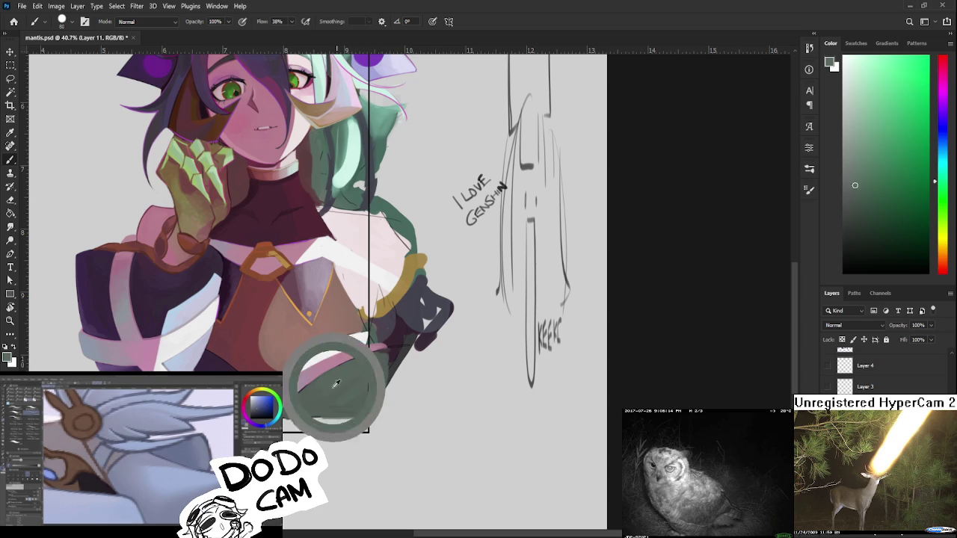
pyautogui.keyDown('alt'); pyautogui.click(332, 392); pyautogui.keyUp('alt')
pyautogui.keyDown('alt'); pyautogui.click(344, 378); pyautogui.keyUp('alt')
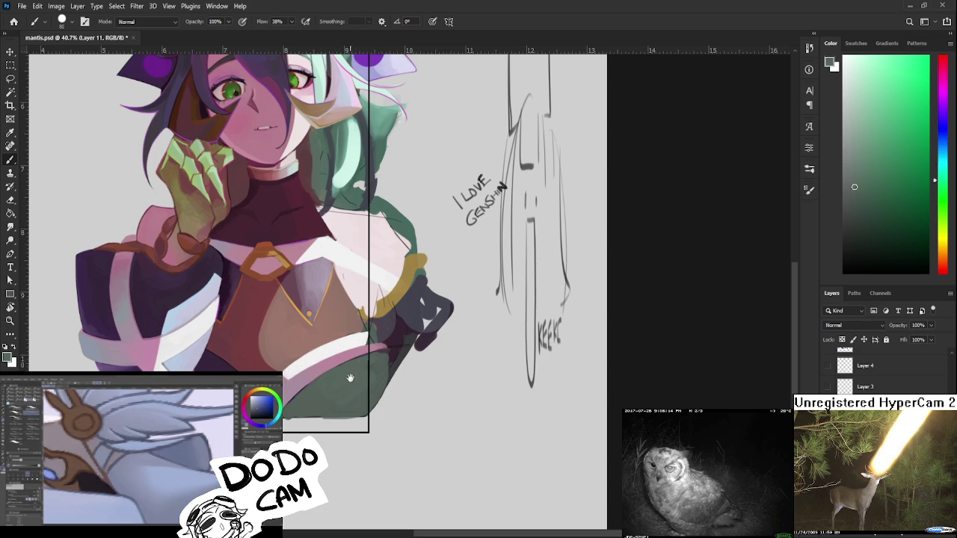
pyautogui.moveTo(350, 378); pyautogui.dragTo(373, 462)
pyautogui.scroll(-3, 370, 400)
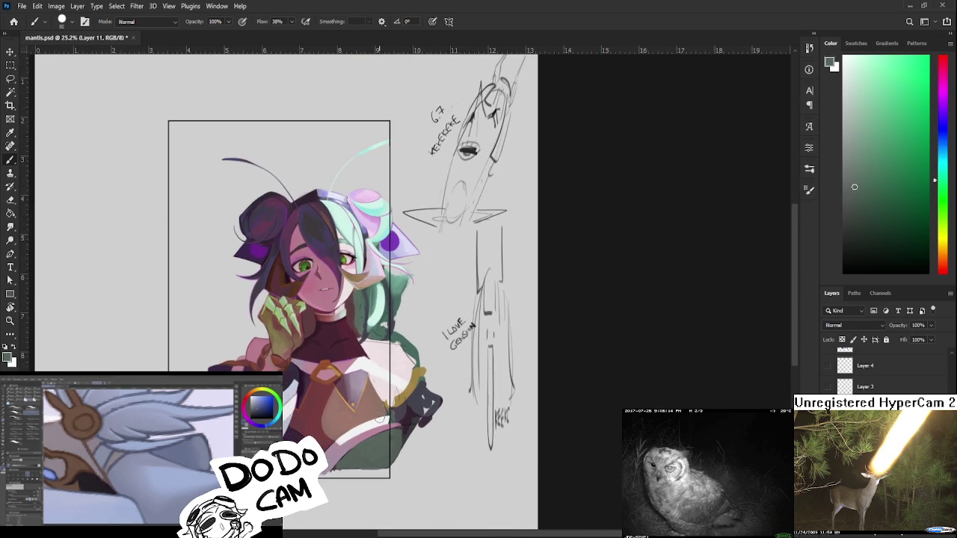
pyautogui.scroll(2, 370, 400)
pyautogui.hotkey('ctrl', 's')
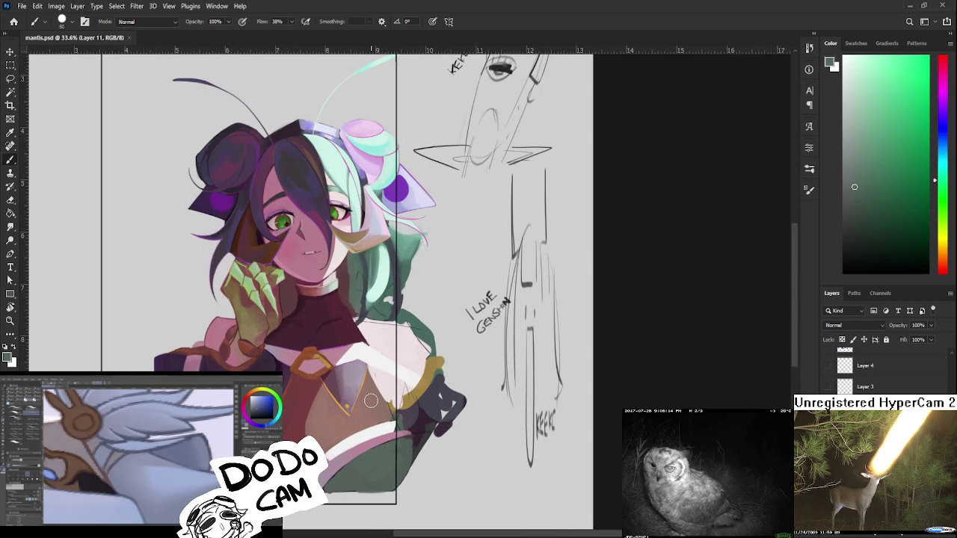